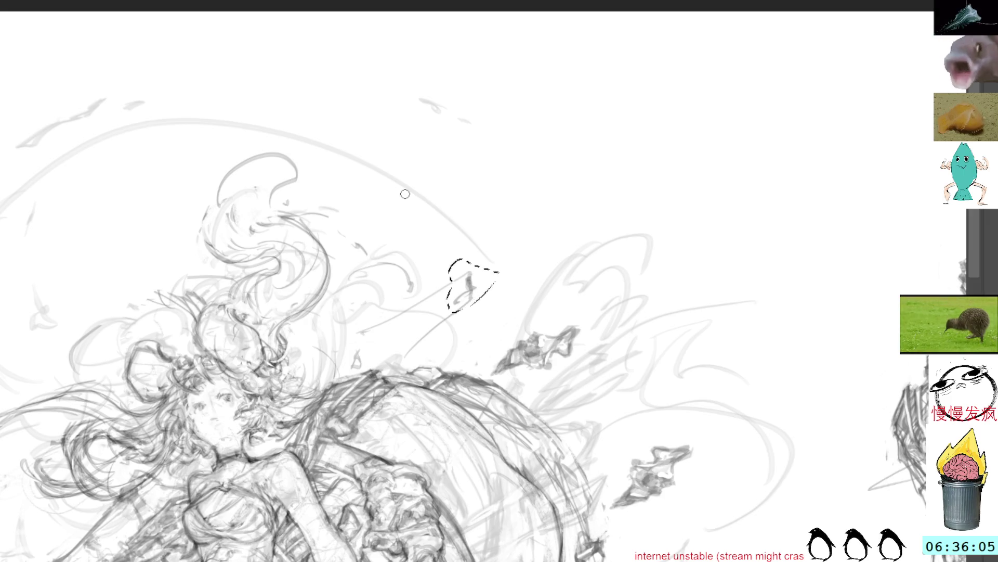
# Step: Sketch a new curling hair strand extending right and downward from the girl's head
pyautogui.hotkey('ctrl', 'd')
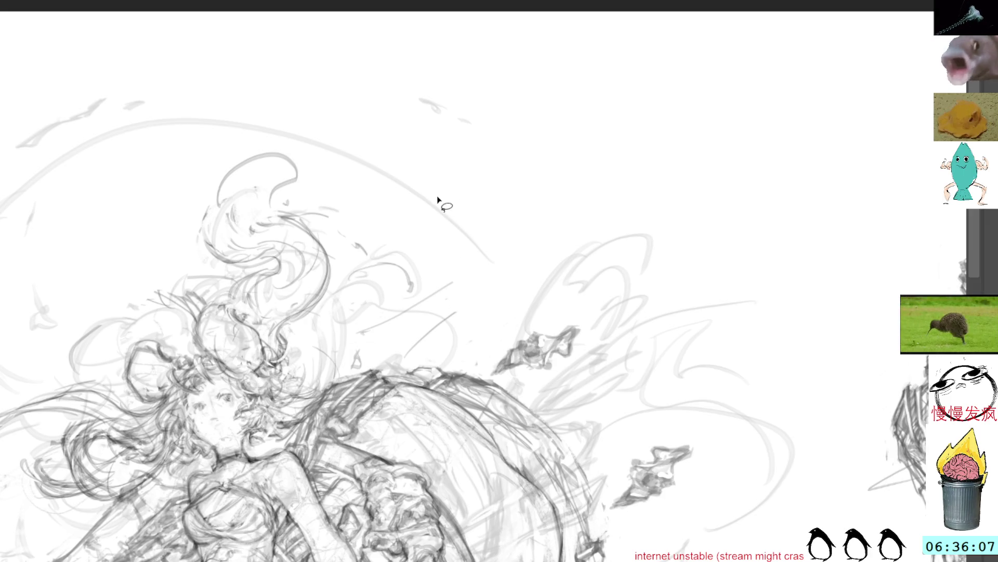
pyautogui.moveTo(454, 272)
pyautogui.mouseDown()
pyautogui.moveTo(413, 361)
pyautogui.moveTo(503, 290)
pyautogui.mouseUp()
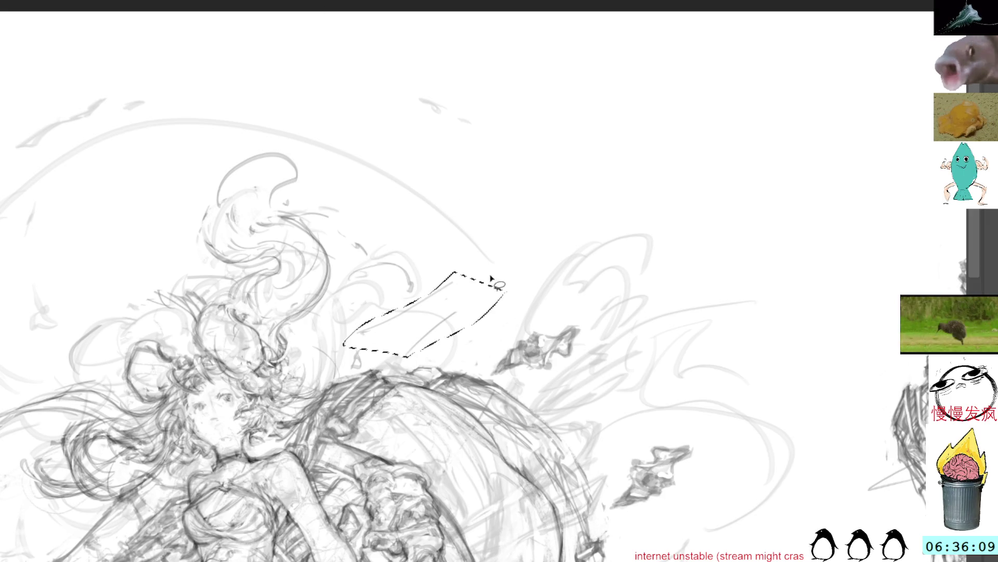
pyautogui.hotkey('ctrl', 'd')
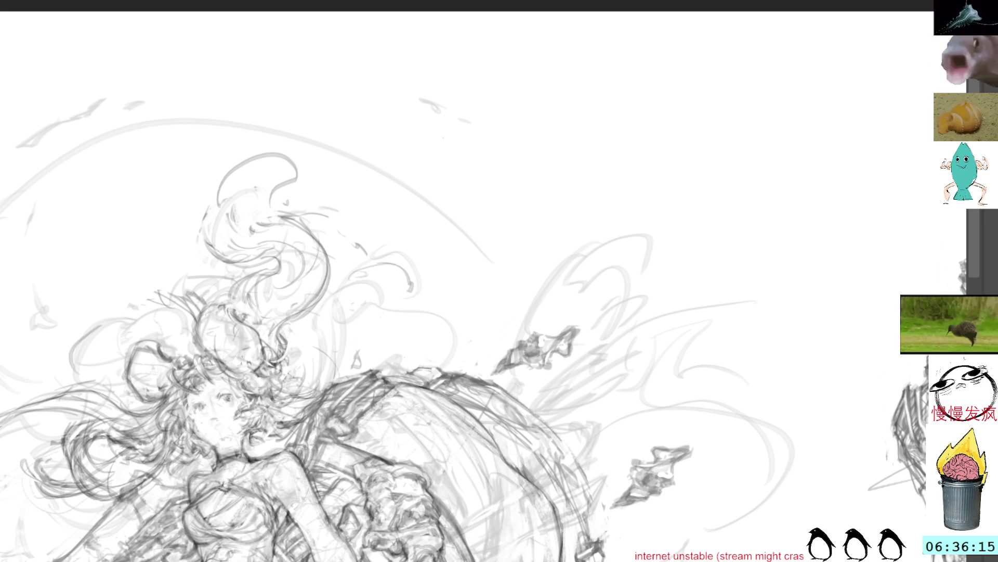
pyautogui.moveTo(390, 260)
pyautogui.mouseDown()
pyautogui.moveTo(423, 294)
pyautogui.moveTo(395, 306)
pyautogui.mouseUp()
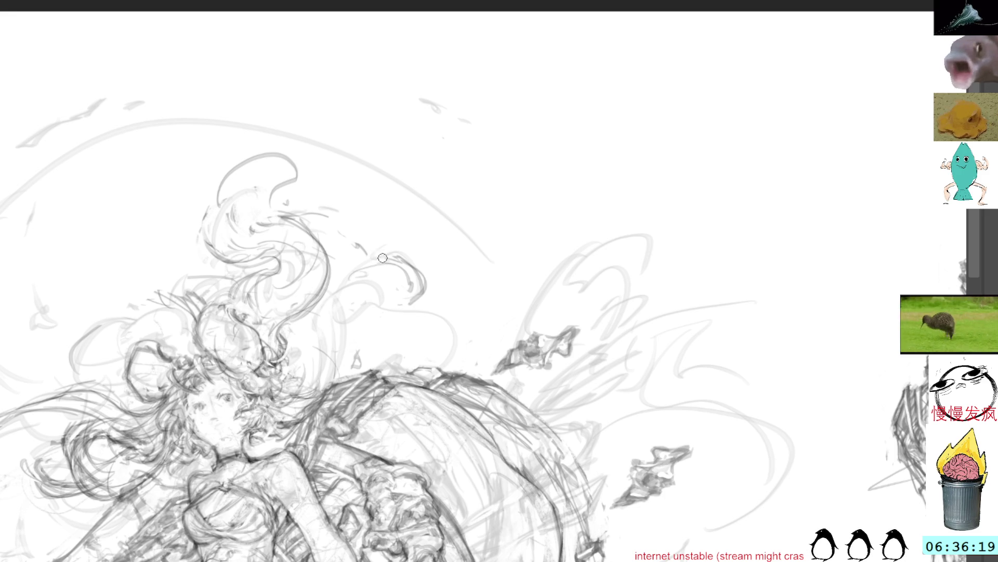
pyautogui.moveTo(403, 298)
pyautogui.mouseDown()
pyautogui.moveTo(389, 311)
pyautogui.moveTo(459, 322)
pyautogui.mouseUp()
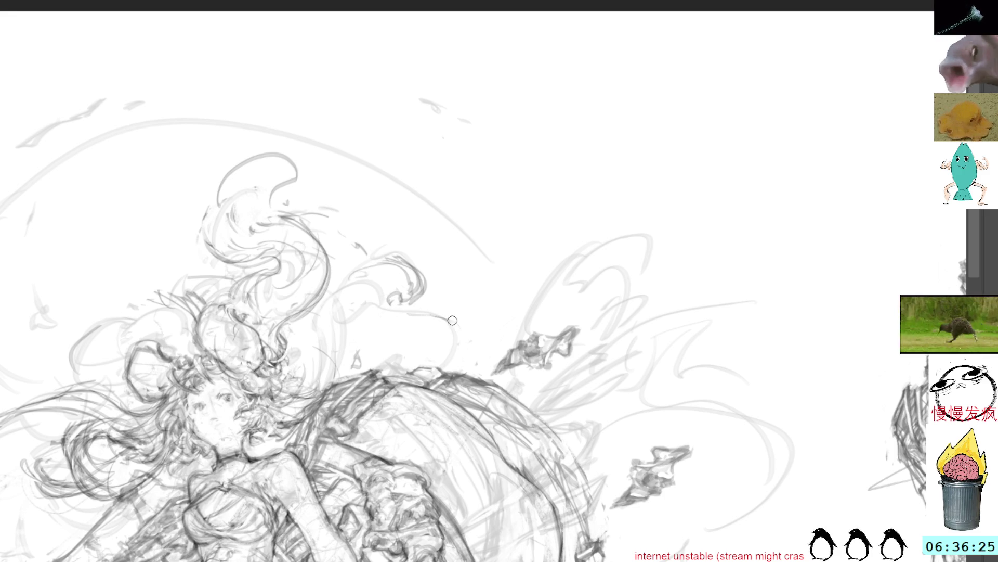
pyautogui.moveTo(433, 310)
pyautogui.mouseDown()
pyautogui.moveTo(382, 300)
pyautogui.moveTo(460, 361)
pyautogui.mouseUp()
pyautogui.moveTo(421, 327); pyautogui.dragTo(462, 370)
pyautogui.moveTo(390, 301)
pyautogui.mouseDown()
pyautogui.moveTo(460, 367)
pyautogui.moveTo(437, 366)
pyautogui.mouseUp()
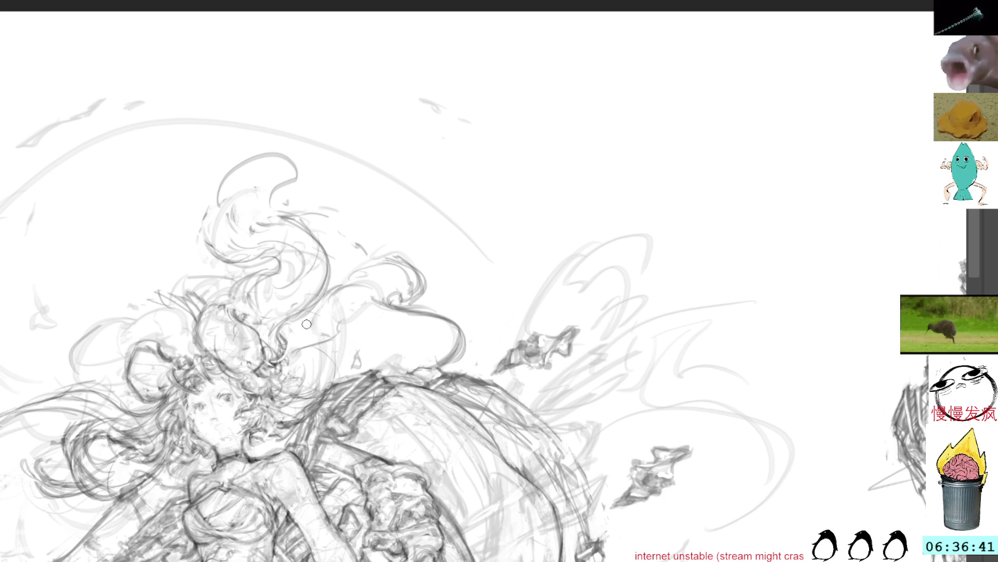
# Step: Add short dark pencil strokes within the hair, redoing one thin stroke
pyautogui.moveTo(322, 314); pyautogui.dragTo(329, 338)
pyautogui.hotkey('ctrl', 'z')
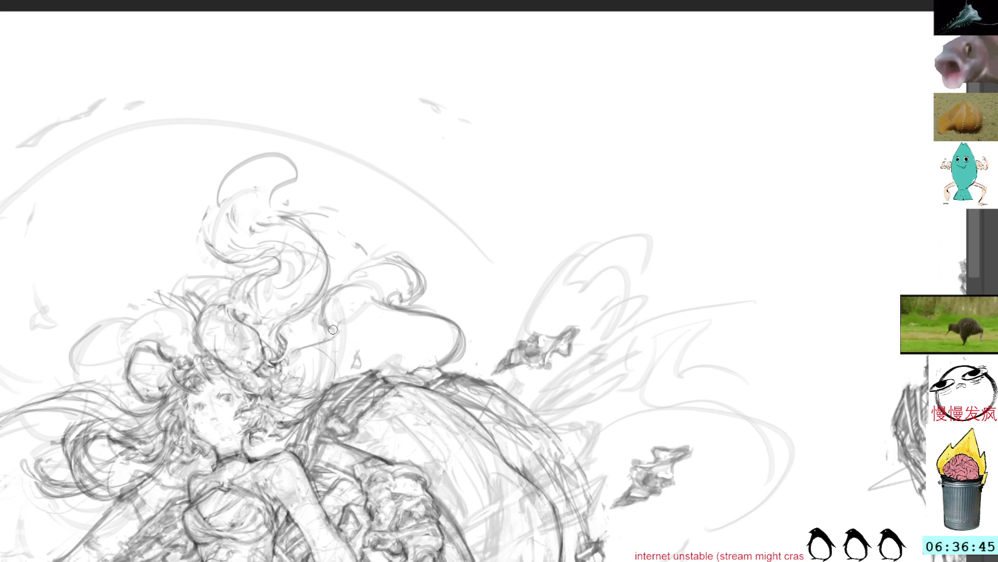
pyautogui.moveTo(287, 334); pyautogui.dragTo(348, 320)
# Step: Darken the hair swirl beside the barrel machine, removing stray strokes on the helmet top
pyautogui.hotkey('ctrl', 'z')
pyautogui.hotkey('ctrl', 'z')
pyautogui.hotkey('ctrl', 'z')
pyautogui.moveTo(458, 182); pyautogui.dragTo(307, 154)
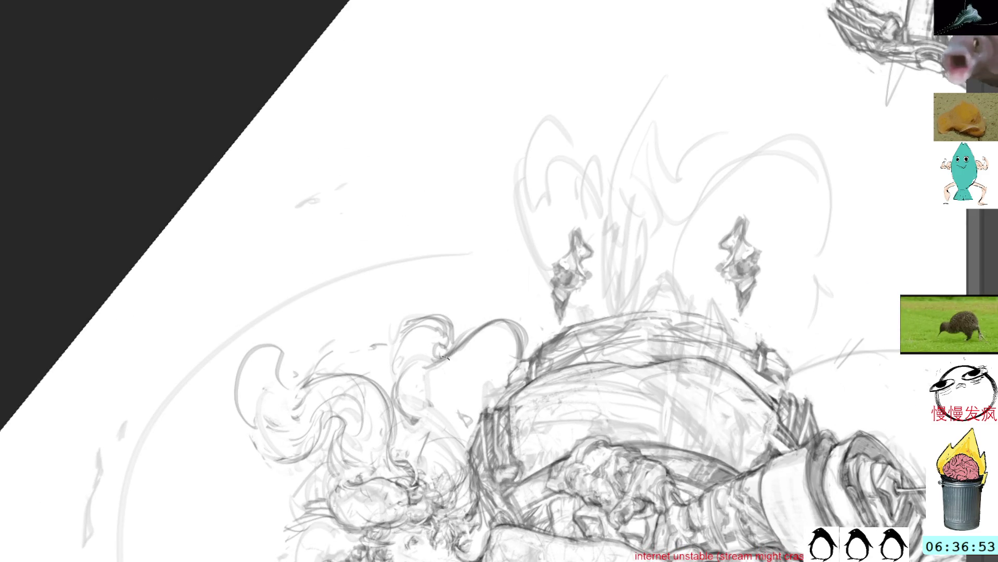
pyautogui.moveTo(437, 387); pyautogui.dragTo(422, 465)
pyautogui.moveTo(464, 355)
pyautogui.mouseDown()
pyautogui.moveTo(444, 424)
pyautogui.moveTo(468, 360)
pyautogui.moveTo(524, 322)
pyautogui.mouseUp()
pyautogui.moveTo(515, 356); pyautogui.dragTo(539, 322)
pyautogui.hotkey('ctrl', 'z')
pyautogui.hotkey('ctrl', 'z')
pyautogui.hotkey('ctrl', 'z')
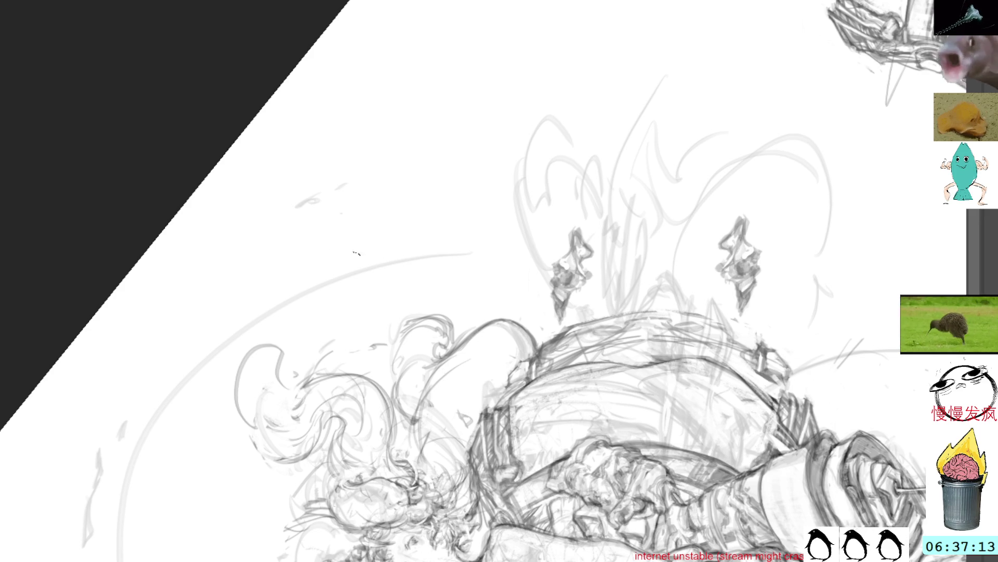
# Step: Refine the swirl with small dark marks, undoing and redrawing unwanted ones
pyautogui.moveTo(422, 423); pyautogui.dragTo(422, 472)
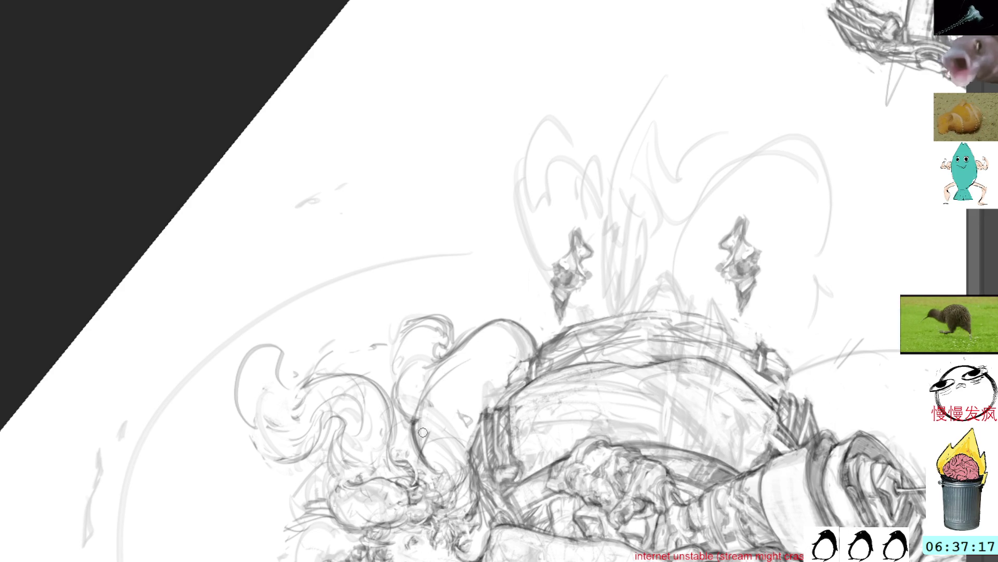
pyautogui.hotkey('ctrl', 'z')
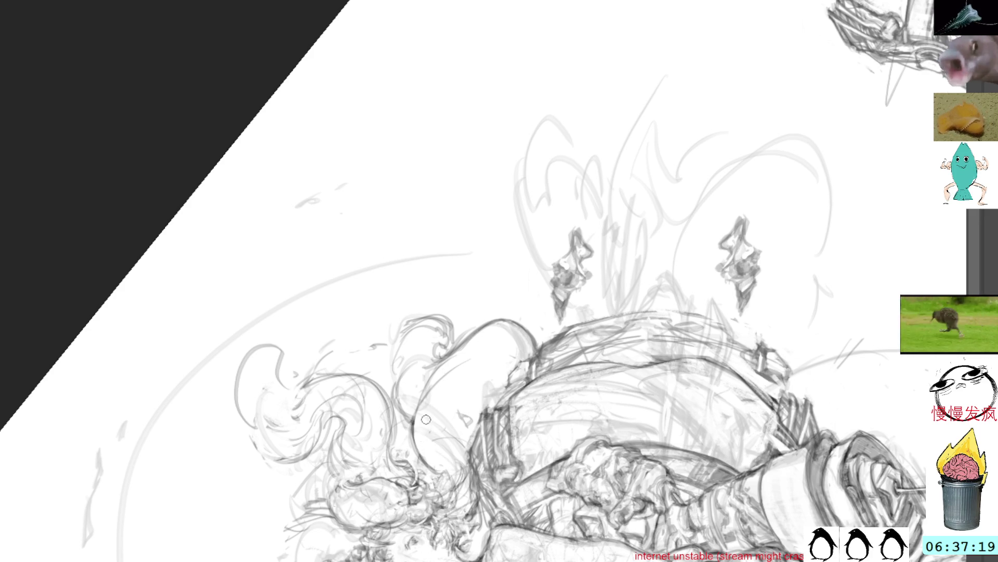
pyautogui.moveTo(428, 428); pyautogui.dragTo(417, 471)
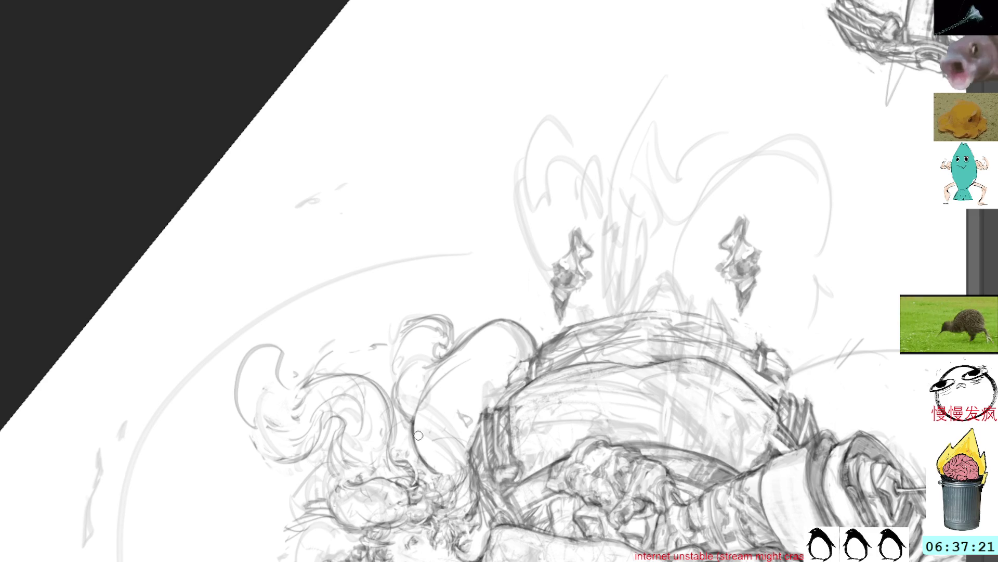
pyautogui.moveTo(414, 409)
pyautogui.mouseDown()
pyautogui.moveTo(396, 437)
pyautogui.moveTo(401, 423)
pyautogui.moveTo(406, 433)
pyautogui.mouseUp()
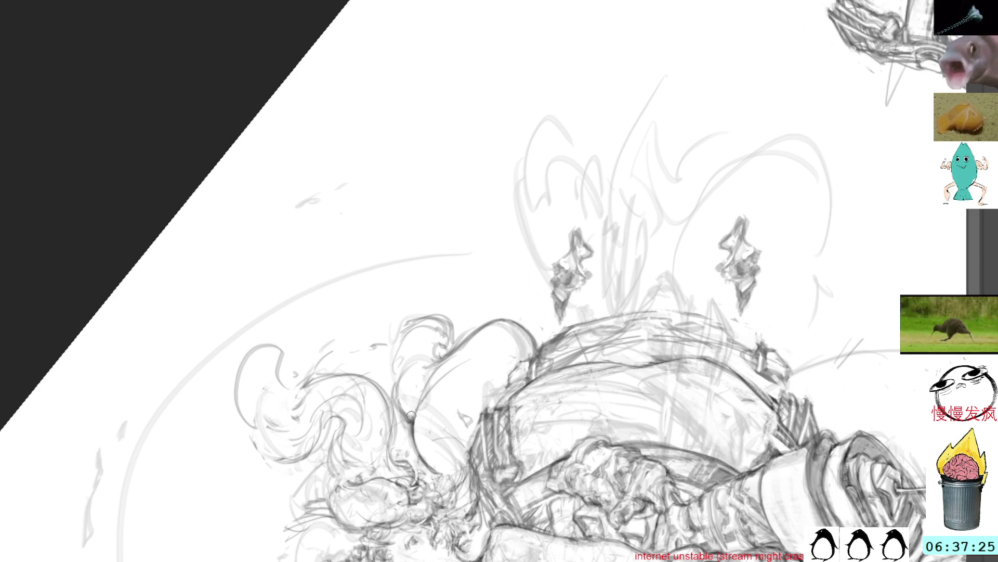
pyautogui.moveTo(410, 406)
pyautogui.mouseDown()
pyautogui.moveTo(399, 429)
pyautogui.moveTo(413, 424)
pyautogui.mouseUp()
pyautogui.moveTo(399, 389); pyautogui.dragTo(407, 424)
pyautogui.hotkey('ctrl', 'z')
pyautogui.hotkey('ctrl', 'z')
pyautogui.moveTo(400, 378); pyautogui.dragTo(409, 426)
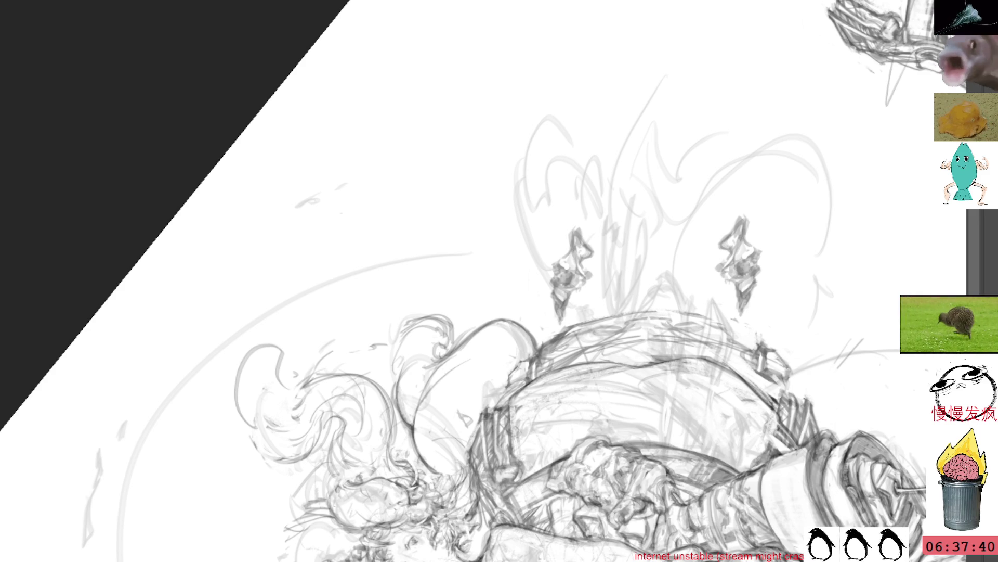
# Step: Rotate the canvas view so the girl on the barrel machine appears more upright
pyautogui.moveTo(474, 110)
pyautogui.mouseDown()
pyautogui.moveTo(410, 78)
pyautogui.moveTo(398, 55)
pyautogui.mouseUp()
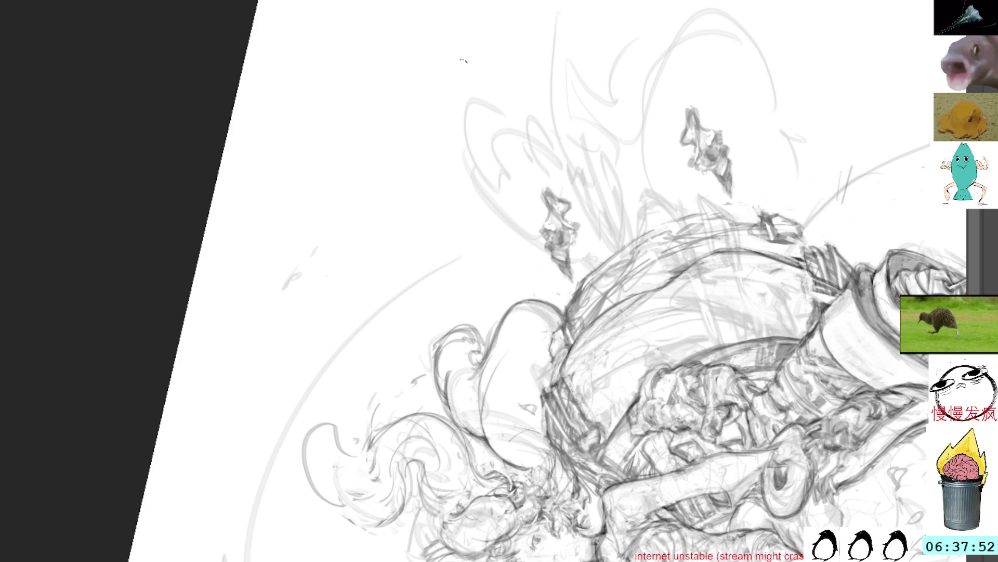
pyautogui.moveTo(519, 143)
pyautogui.mouseDown()
pyautogui.moveTo(658, 230)
pyautogui.moveTo(471, 257)
pyautogui.mouseUp()
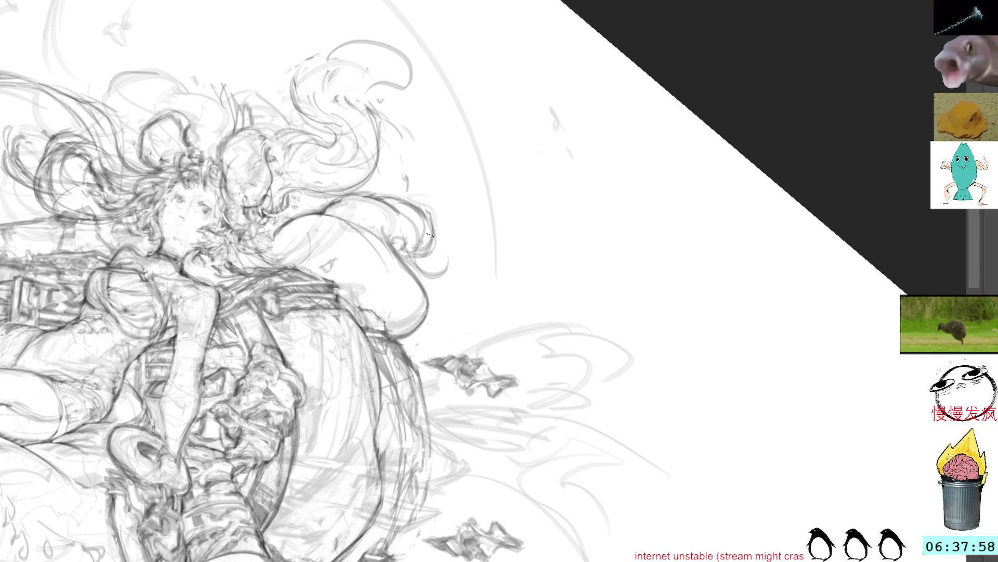
# Step: Lasso and release groups of hair strokes, then add fine faint marks to the hair
pyautogui.moveTo(428, 209); pyautogui.dragTo(388, 196)
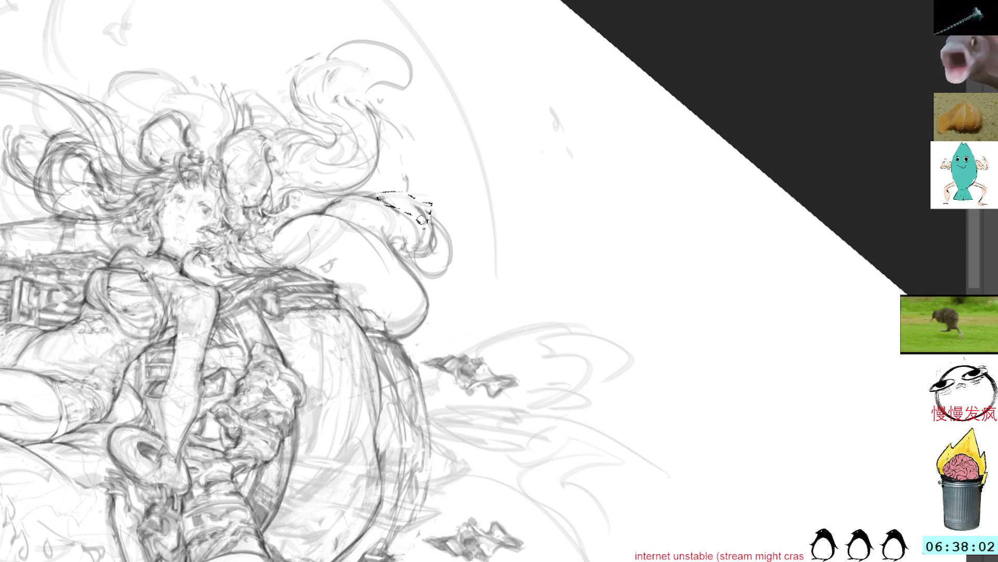
pyautogui.moveTo(430, 210); pyautogui.dragTo(428, 221)
pyautogui.hotkey('ctrl', 'd')
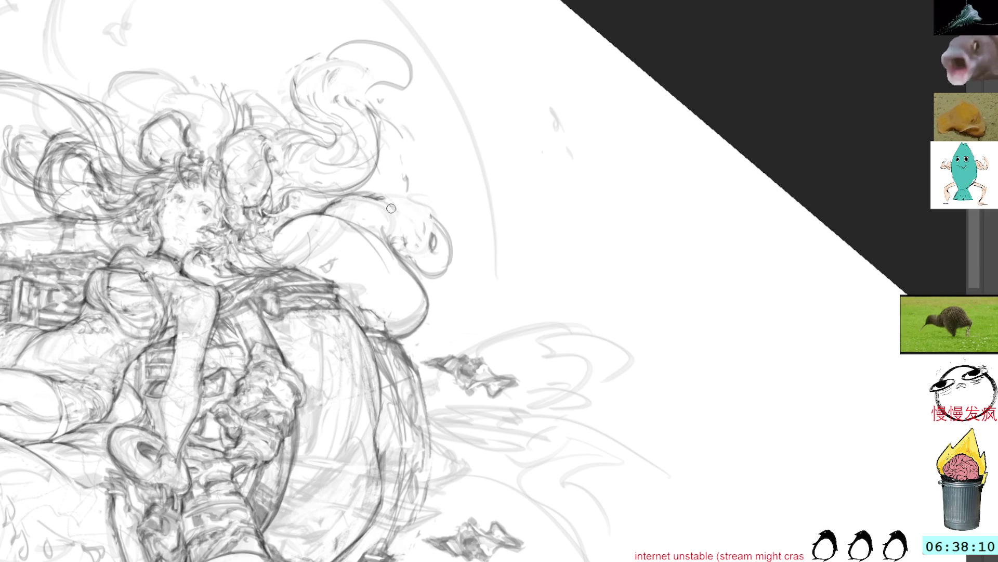
pyautogui.moveTo(380, 202)
pyautogui.mouseDown()
pyautogui.moveTo(394, 215)
pyautogui.moveTo(399, 207)
pyautogui.moveTo(429, 254)
pyautogui.mouseUp()
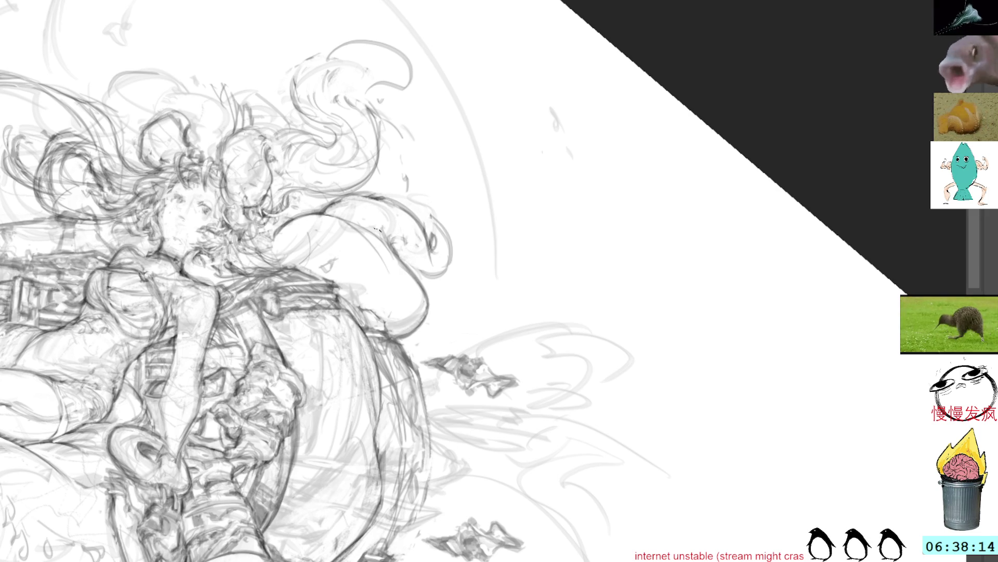
pyautogui.moveTo(366, 196)
pyautogui.mouseDown()
pyautogui.moveTo(421, 238)
pyautogui.moveTo(449, 287)
pyautogui.mouseUp()
# Step: Darken and reinforce the right edge of the large hair curl
pyautogui.moveTo(436, 237); pyautogui.dragTo(450, 279)
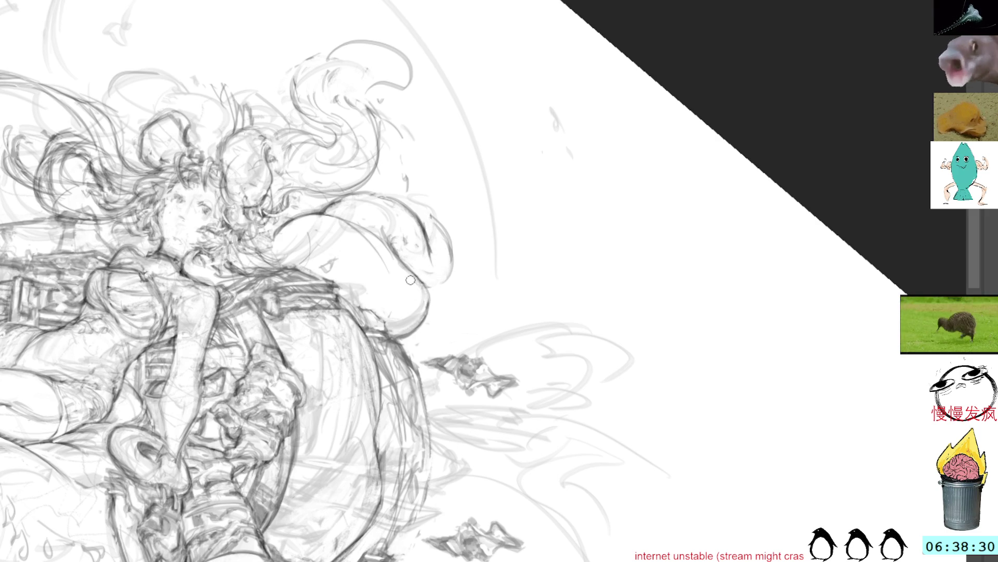
pyautogui.moveTo(448, 247); pyautogui.dragTo(453, 251)
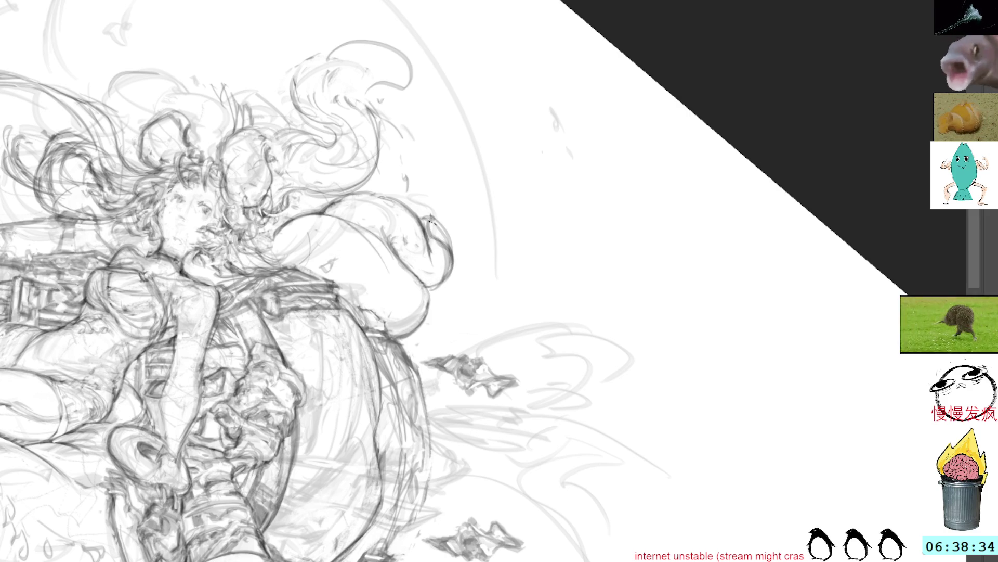
pyautogui.moveTo(449, 220)
pyautogui.mouseDown()
pyautogui.moveTo(418, 197)
pyautogui.moveTo(445, 270)
pyautogui.mouseUp()
pyautogui.hotkey('ctrl', 'd')
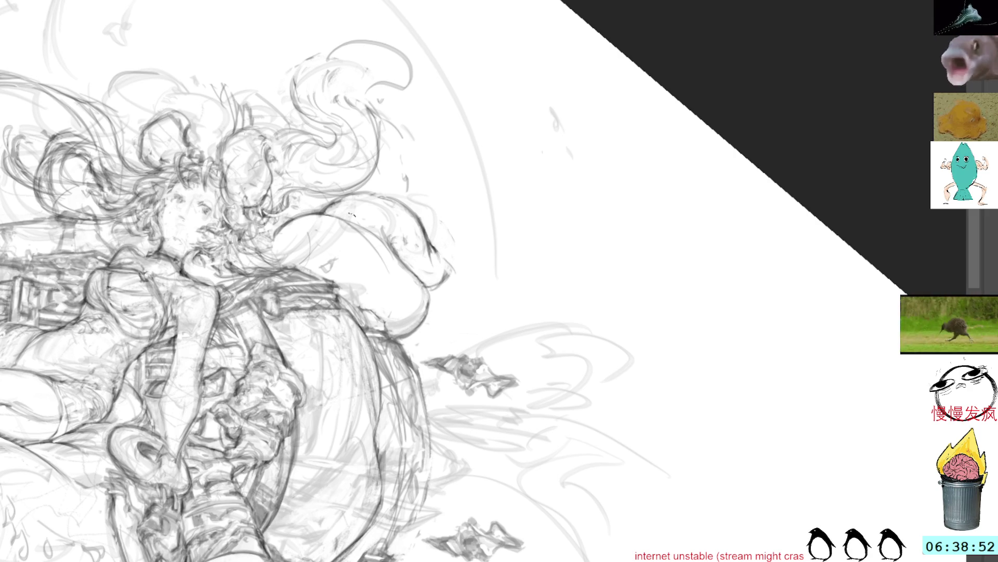
# Step: Sketch and redo pencil lines around the big curl after releasing its selection
pyautogui.moveTo(376, 236); pyautogui.dragTo(402, 277)
pyautogui.hotkey('ctrl', 'd')
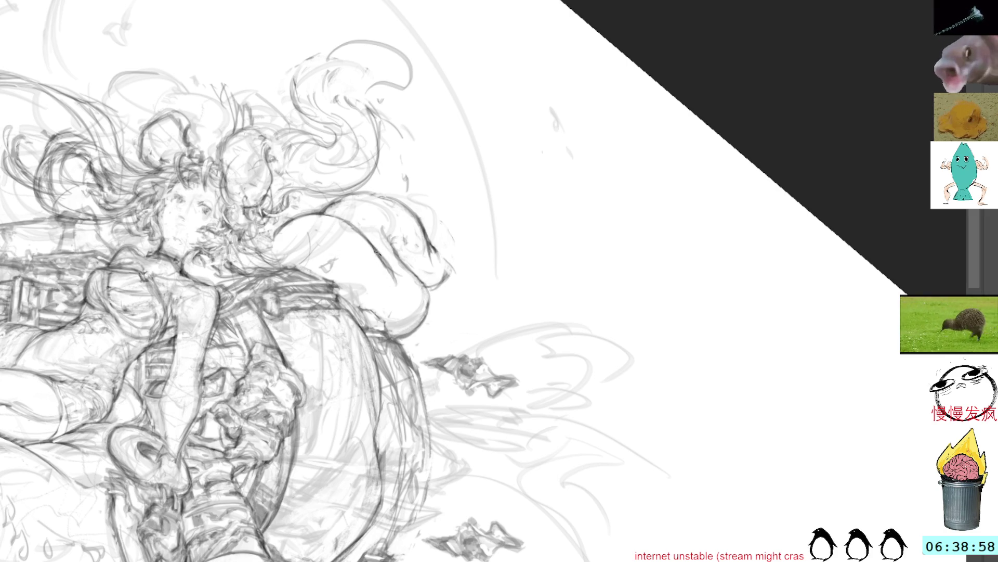
pyautogui.moveTo(399, 281)
pyautogui.mouseDown()
pyautogui.moveTo(374, 234)
pyautogui.moveTo(419, 297)
pyautogui.mouseUp()
pyautogui.moveTo(398, 242)
pyautogui.mouseDown()
pyautogui.moveTo(433, 312)
pyautogui.moveTo(403, 250)
pyautogui.mouseUp()
pyautogui.hotkey('ctrl', 'z')
pyautogui.hotkey('ctrl', 'z')
pyautogui.hotkey('ctrl', 'z')
pyautogui.hotkey('ctrl', 'z')
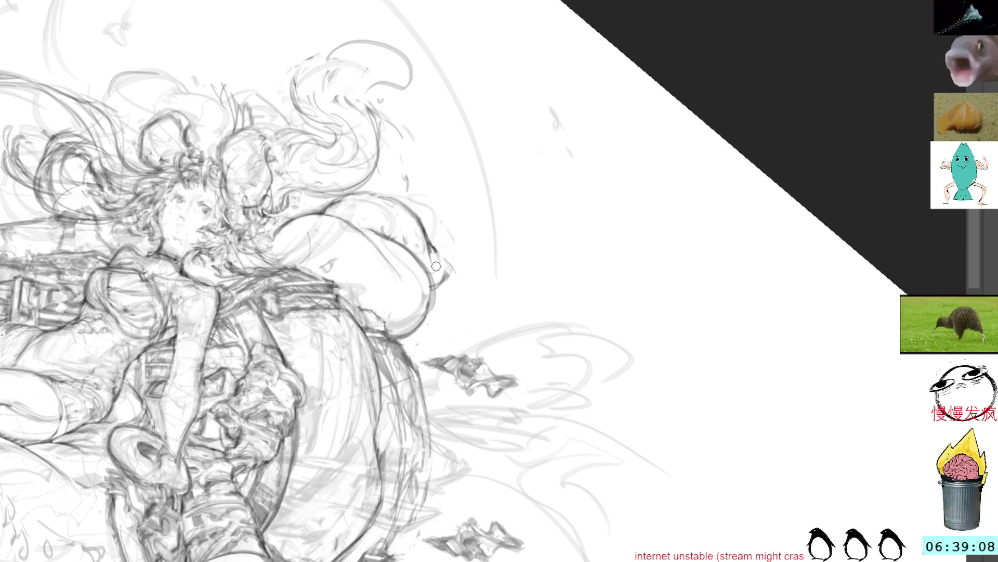
pyautogui.moveTo(416, 213); pyautogui.dragTo(426, 262)
# Step: Outline the curl's lower and upper edges with darker, sharper strokes
pyautogui.moveTo(434, 304)
pyautogui.mouseDown()
pyautogui.moveTo(460, 284)
pyautogui.moveTo(465, 303)
pyautogui.mouseUp()
pyautogui.moveTo(454, 261); pyautogui.dragTo(437, 284)
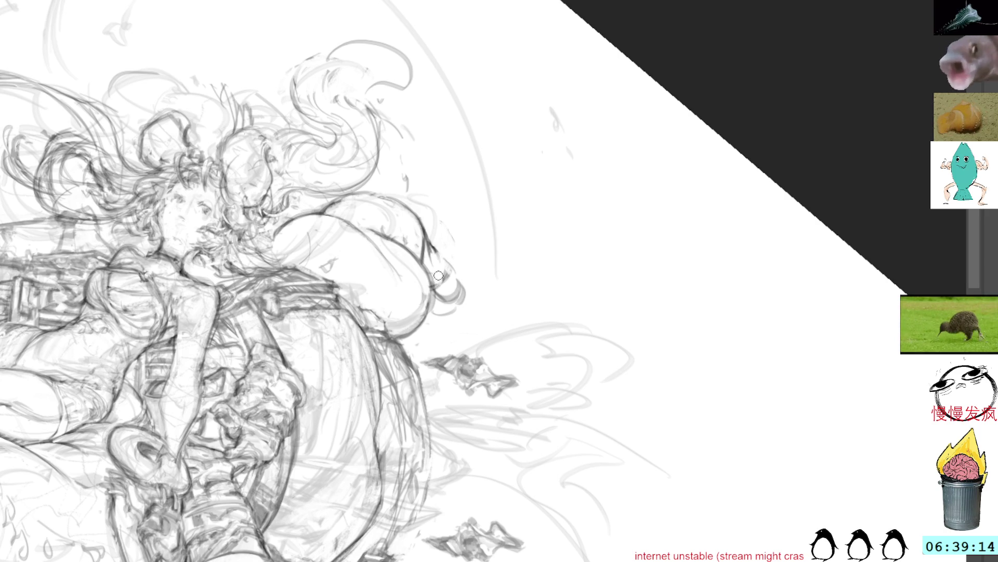
pyautogui.moveTo(423, 231); pyautogui.dragTo(437, 264)
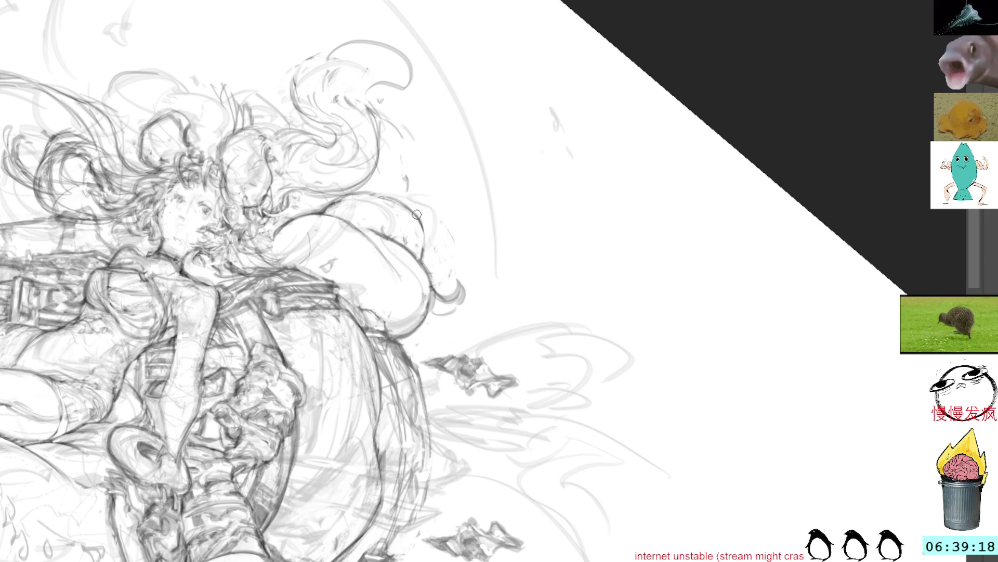
pyautogui.moveTo(407, 208)
pyautogui.mouseDown()
pyautogui.moveTo(424, 266)
pyautogui.moveTo(462, 296)
pyautogui.mouseUp()
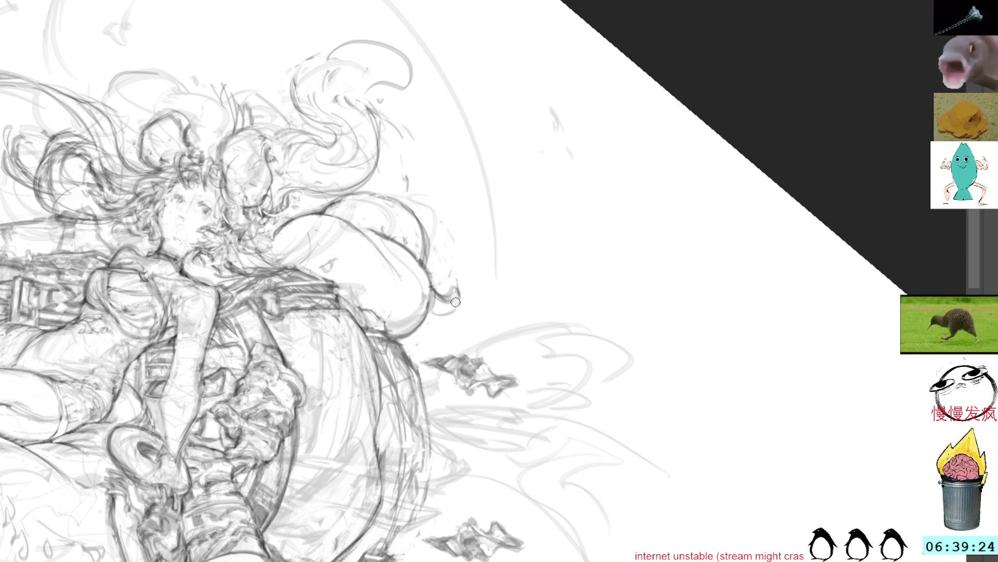
pyautogui.moveTo(459, 301)
pyautogui.mouseDown()
pyautogui.moveTo(417, 316)
pyautogui.moveTo(429, 314)
pyautogui.mouseUp()
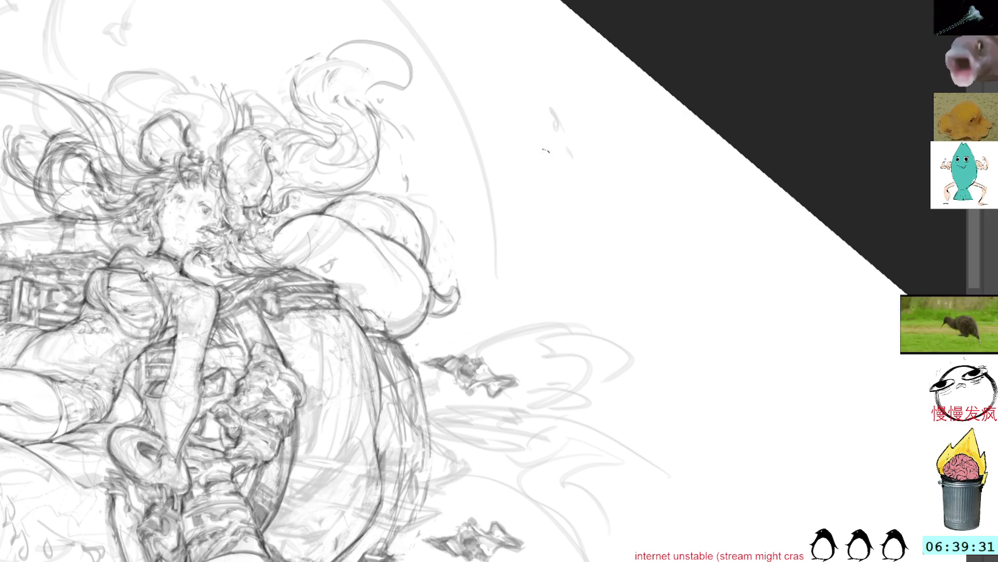
pyautogui.hotkey('ctrl', '0')
pyautogui.moveTo(445, 336)
pyautogui.mouseDown()
pyautogui.moveTo(341, 258)
pyautogui.moveTo(371, 280)
pyautogui.moveTo(408, 261)
pyautogui.mouseUp()
# Step: Darken the lower machinery edge and add short marks beneath the barrel's round end
pyautogui.moveTo(423, 224); pyautogui.dragTo(431, 235)
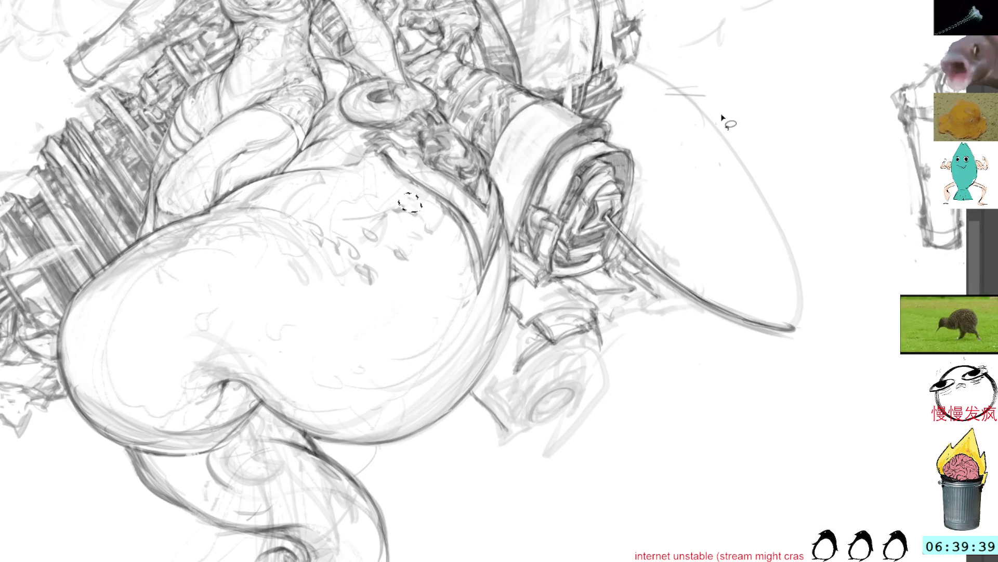
pyautogui.moveTo(723, 189); pyautogui.dragTo(652, 166)
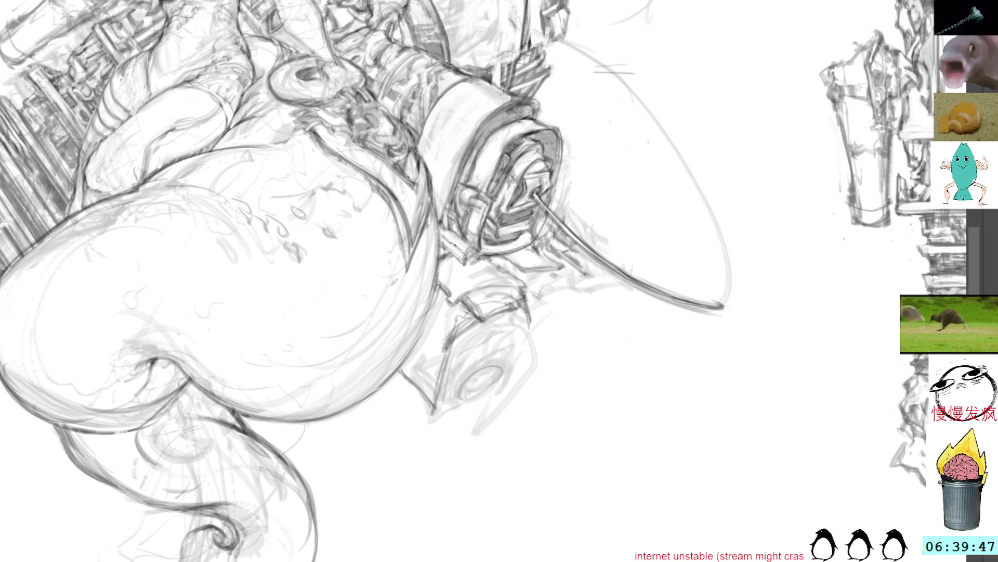
pyautogui.moveTo(454, 320); pyautogui.dragTo(437, 419)
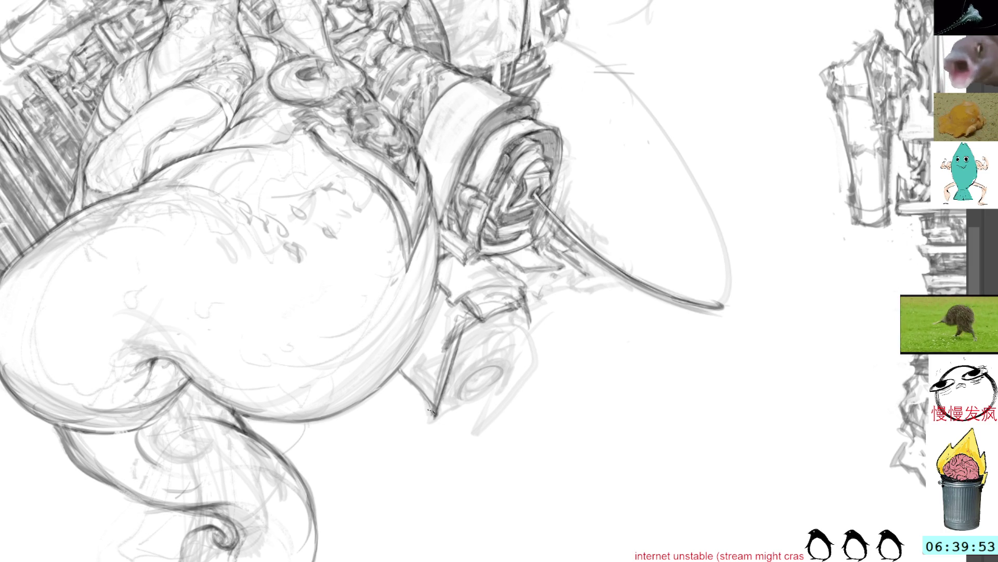
pyautogui.moveTo(399, 379); pyautogui.dragTo(411, 398)
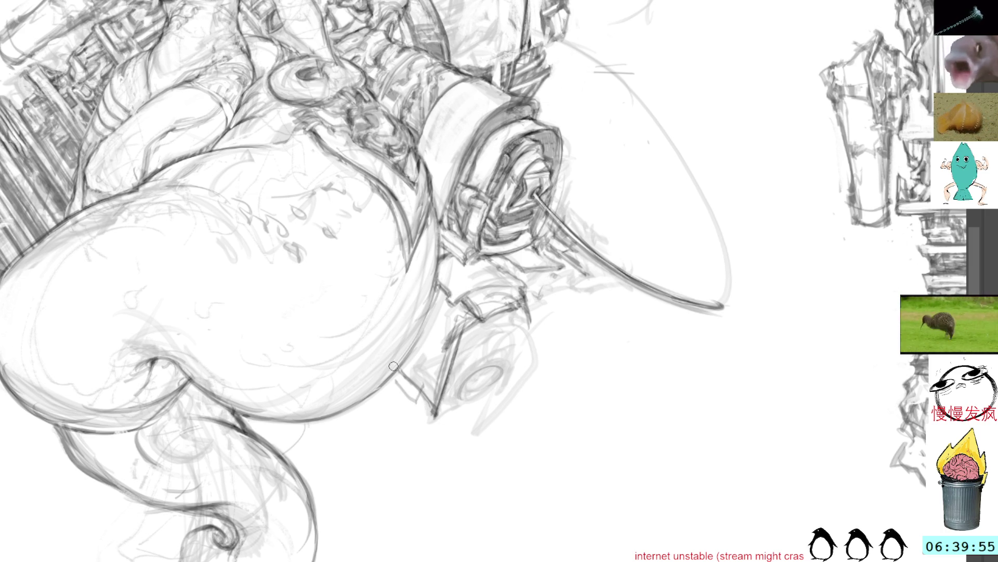
pyautogui.moveTo(398, 382); pyautogui.dragTo(415, 368)
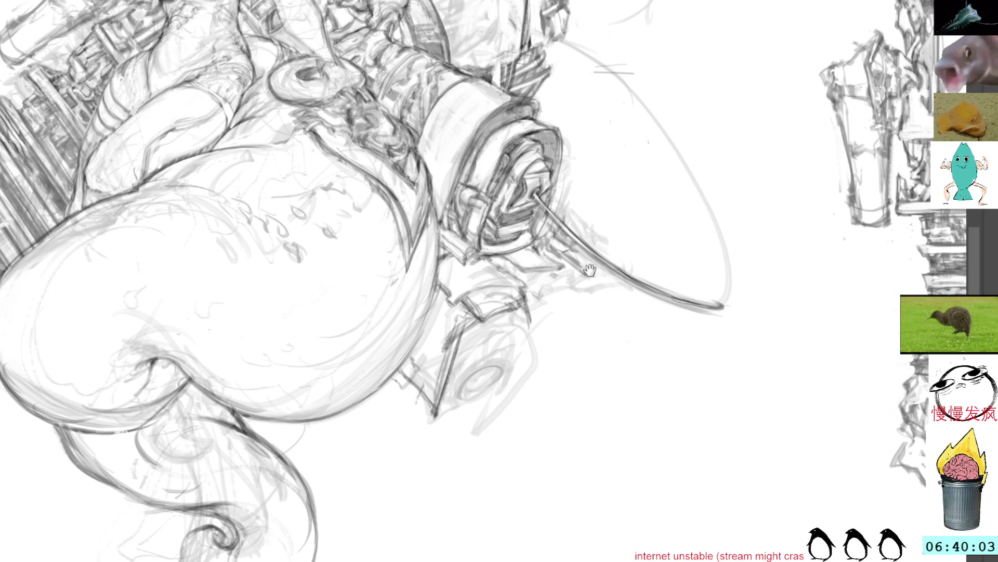
pyautogui.moveTo(445, 182); pyautogui.dragTo(424, 213)
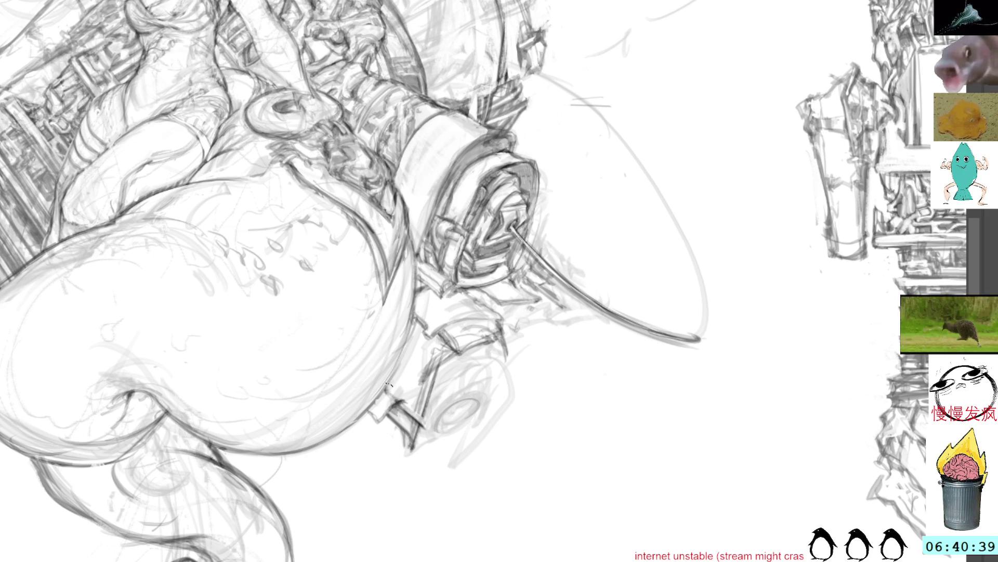
pyautogui.moveTo(509, 224); pyautogui.dragTo(492, 253)
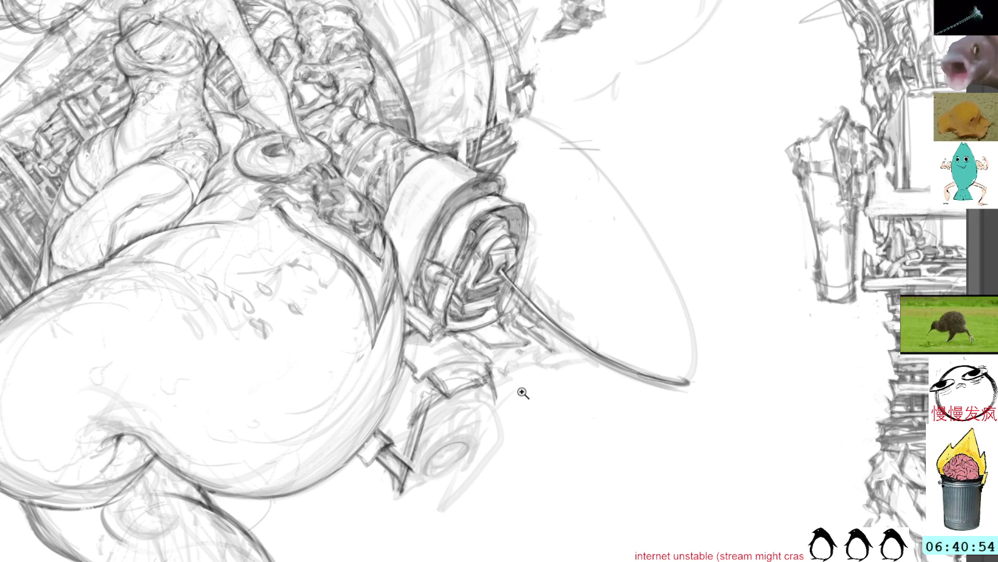
pyautogui.moveTo(525, 396); pyautogui.dragTo(486, 417)
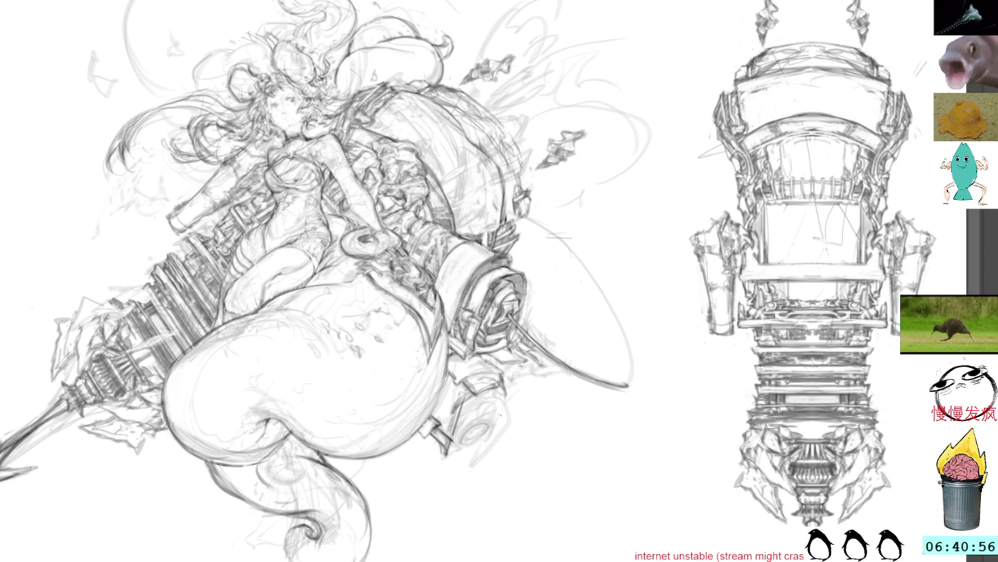
# Step: Refine the machinery lines and draw a small C-shaped arc on the gear
pyautogui.click(502, 415)
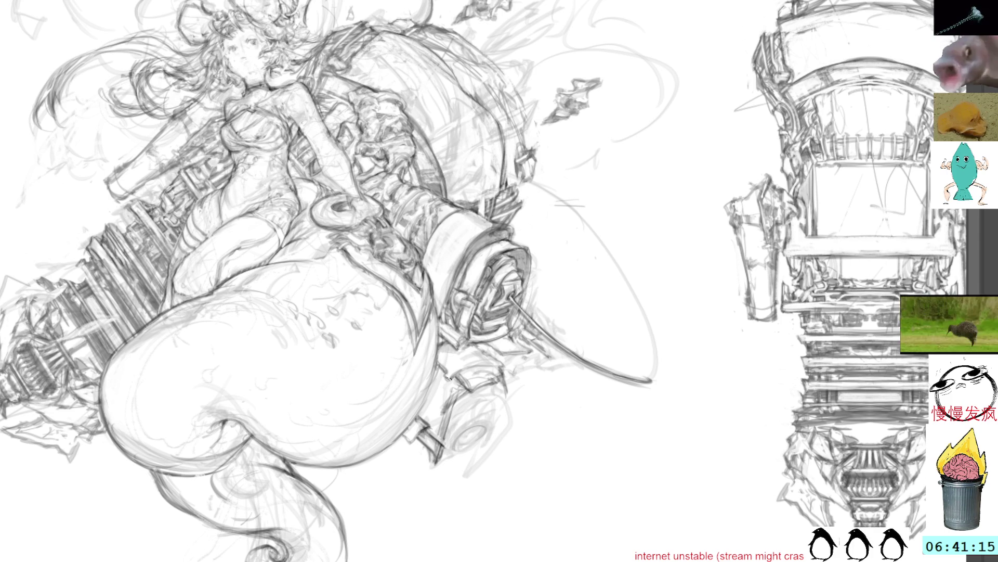
pyautogui.moveTo(449, 380); pyautogui.dragTo(432, 425)
pyautogui.moveTo(444, 379); pyautogui.dragTo(434, 421)
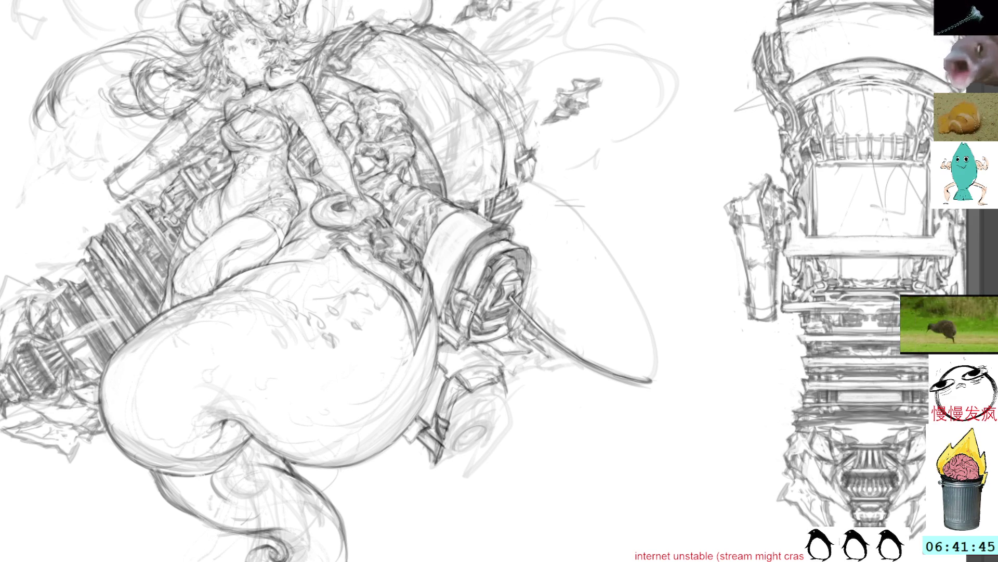
pyautogui.moveTo(484, 419)
pyautogui.mouseDown()
pyautogui.moveTo(478, 461)
pyautogui.moveTo(503, 427)
pyautogui.mouseUp()
pyautogui.hotkey('ctrl', 'd')
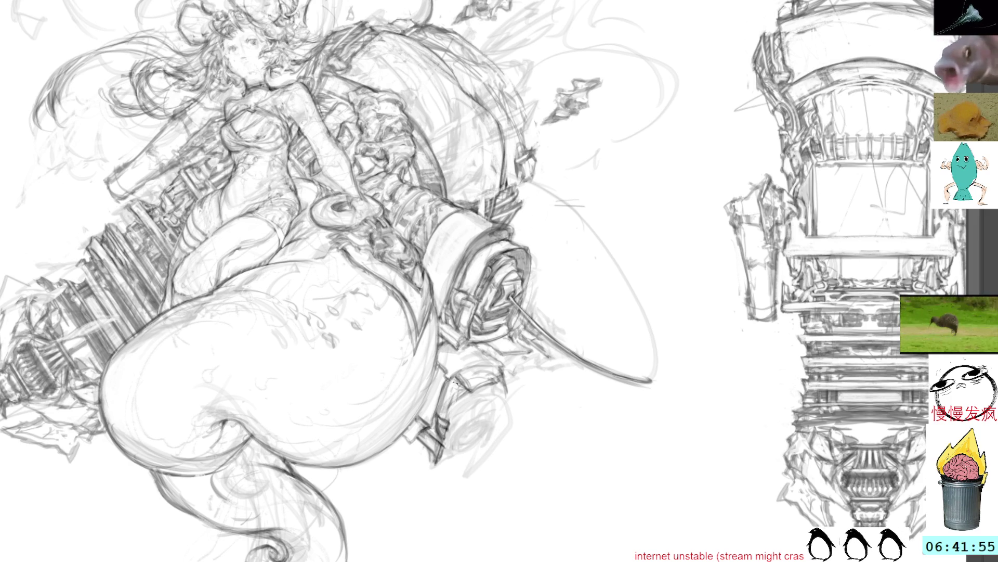
# Step: Add hatching strokes to the gear area and small marks below it
pyautogui.moveTo(461, 390); pyautogui.dragTo(447, 436)
pyautogui.moveTo(476, 295); pyautogui.dragTo(470, 301)
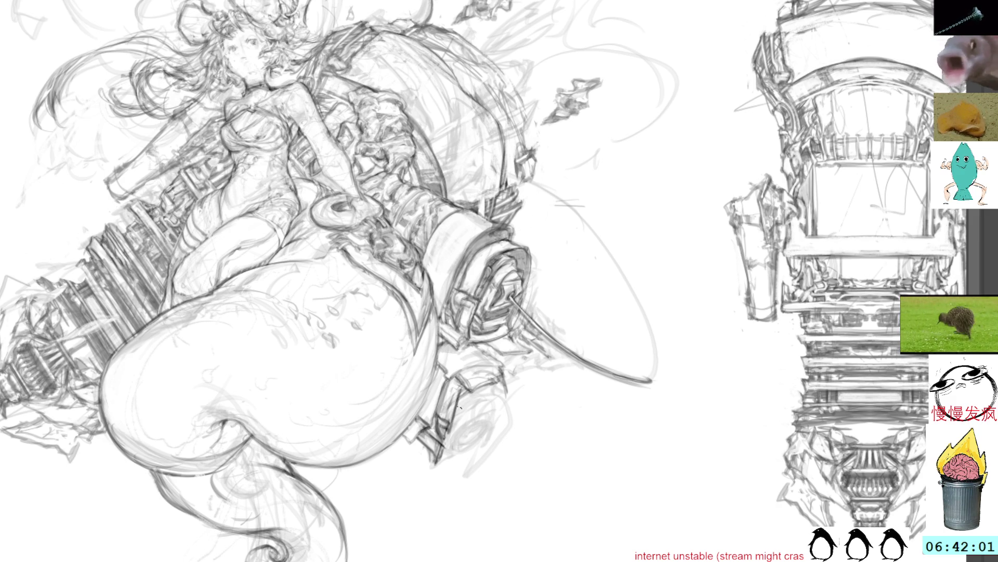
pyautogui.moveTo(458, 421)
pyautogui.mouseDown()
pyautogui.moveTo(442, 460)
pyautogui.moveTo(442, 446)
pyautogui.mouseUp()
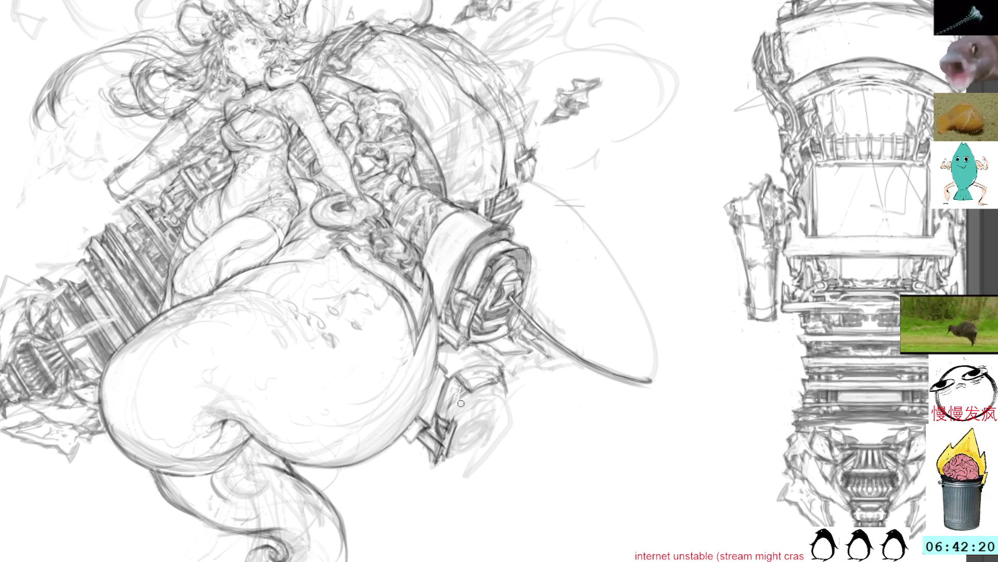
pyautogui.moveTo(511, 341)
pyautogui.mouseDown()
pyautogui.moveTo(538, 259)
pyautogui.moveTo(501, 239)
pyautogui.moveTo(476, 254)
pyautogui.mouseUp()
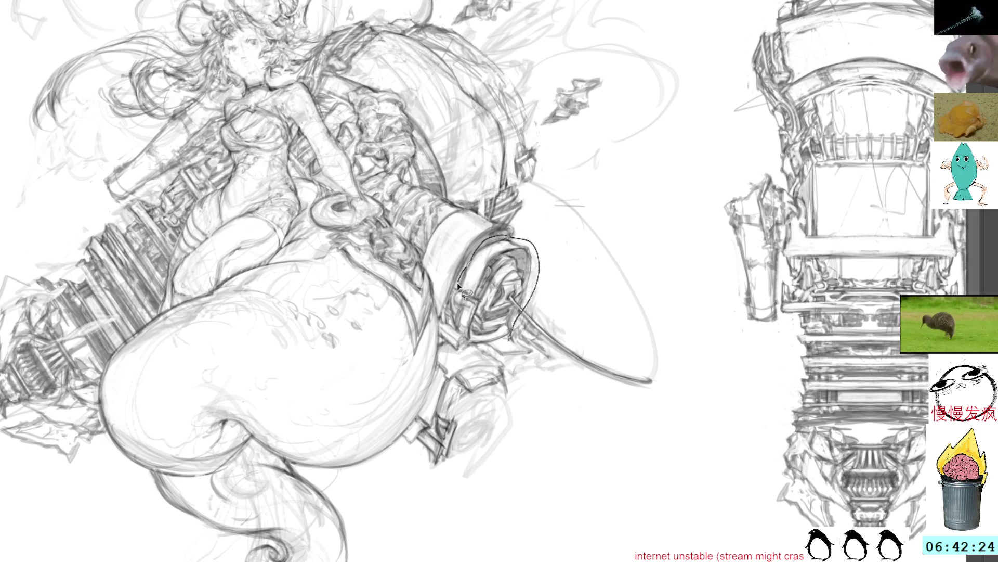
# Step: Lasso the barrel's round end and paste a copy ready to transform
pyautogui.moveTo(460, 320)
pyautogui.mouseDown()
pyautogui.moveTo(465, 352)
pyautogui.moveTo(492, 372)
pyautogui.moveTo(515, 334)
pyautogui.moveTo(506, 349)
pyautogui.moveTo(464, 345)
pyautogui.moveTo(531, 350)
pyautogui.mouseUp()
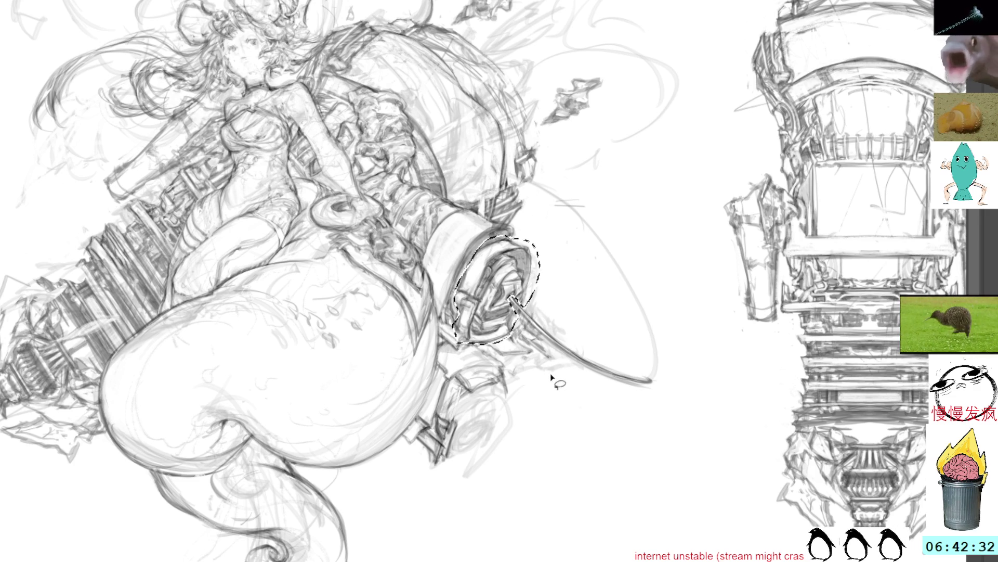
pyautogui.hotkey('ctrl', 'c')
pyautogui.hotkey('ctrl', 'v')
pyautogui.hotkey('ctrl', 't')
# Step: Move the copy below the original, shrink and skew it into a second wheel, and commit
pyautogui.moveTo(515, 266)
pyautogui.mouseDown()
pyautogui.moveTo(487, 388)
pyautogui.moveTo(499, 401)
pyautogui.mouseUp()
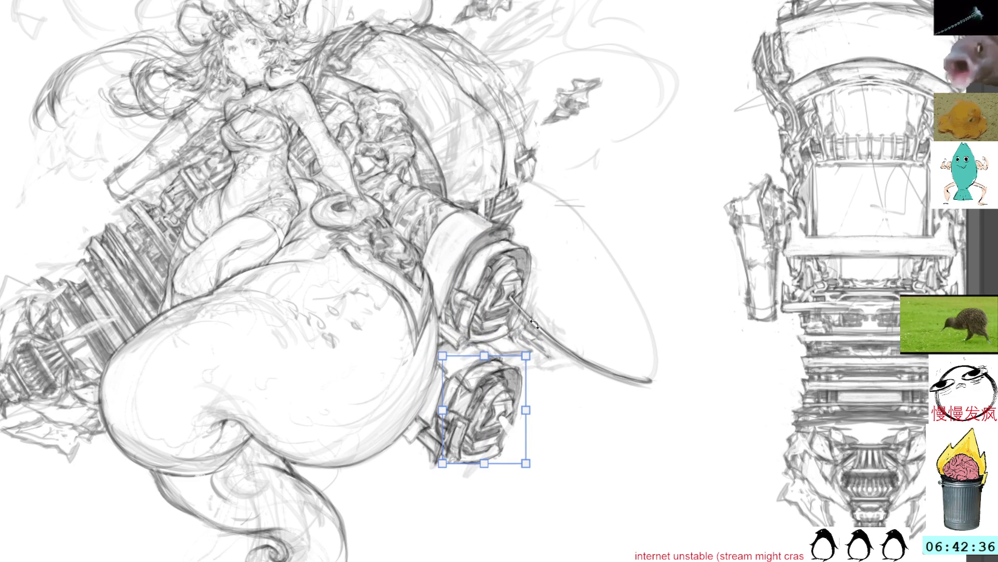
pyautogui.moveTo(525, 352)
pyautogui.mouseDown()
pyautogui.moveTo(508, 379)
pyautogui.moveTo(630, 322)
pyautogui.moveTo(485, 407)
pyautogui.mouseUp()
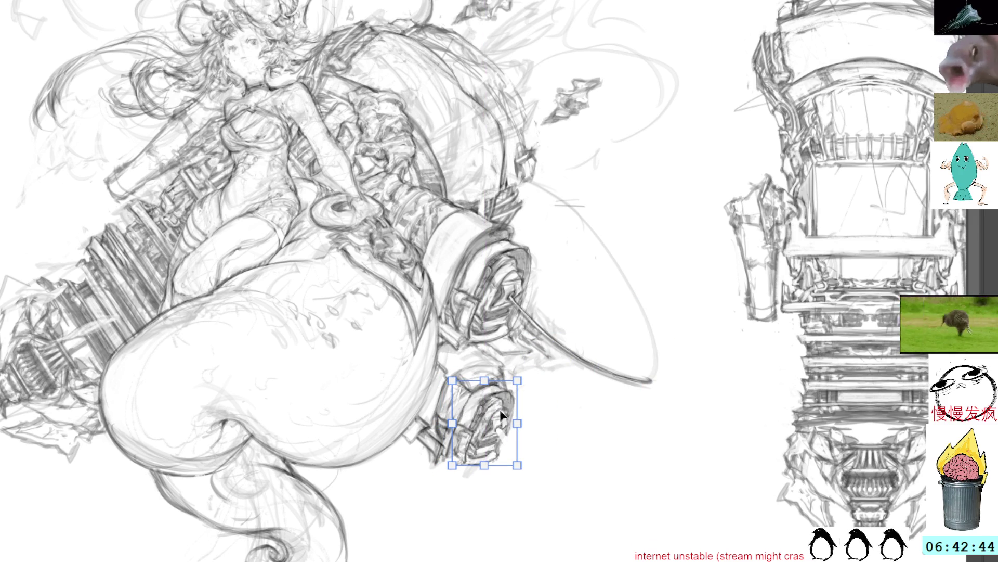
pyautogui.moveTo(517, 465); pyautogui.dragTo(503, 455)
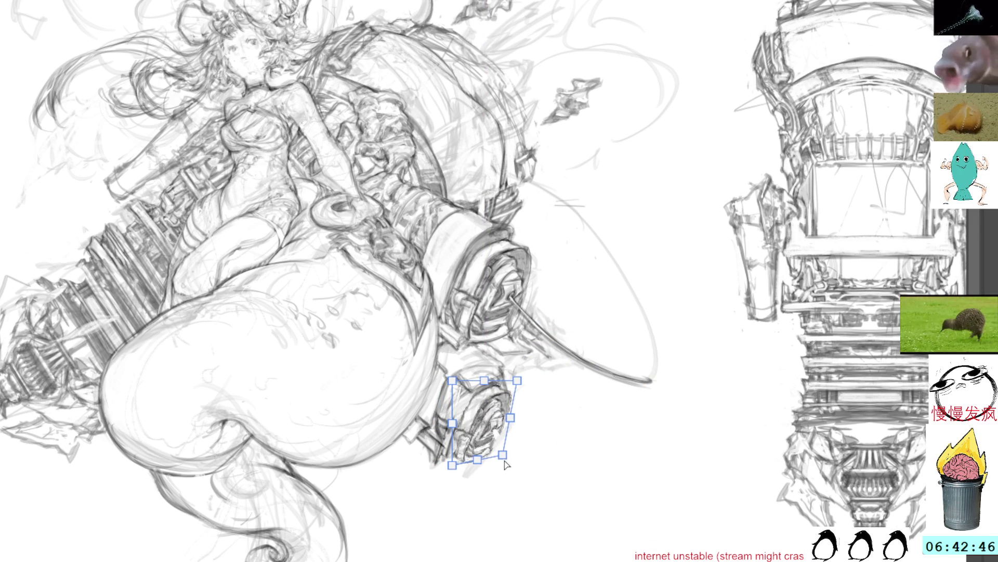
pyautogui.press('Return')
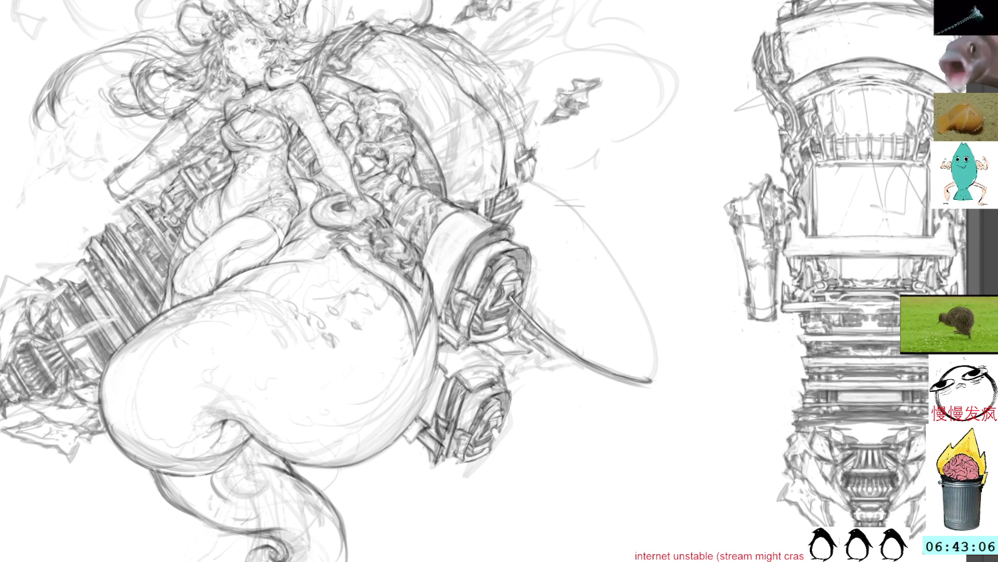
pyautogui.moveTo(580, 318); pyautogui.dragTo(551, 407)
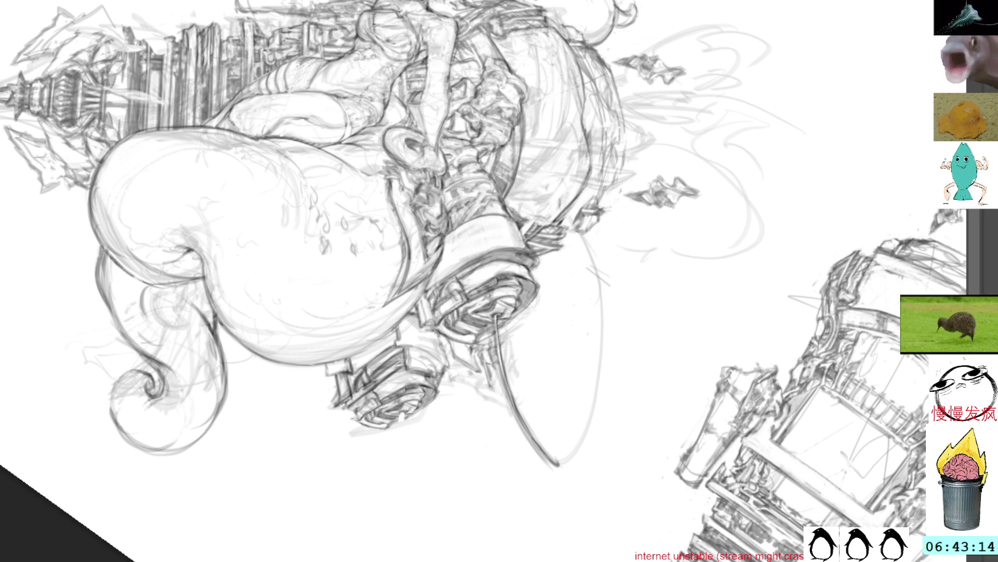
# Step: Sketch pencil lines around the new lower wheel, undoing one stray stroke
pyautogui.press('Delete')
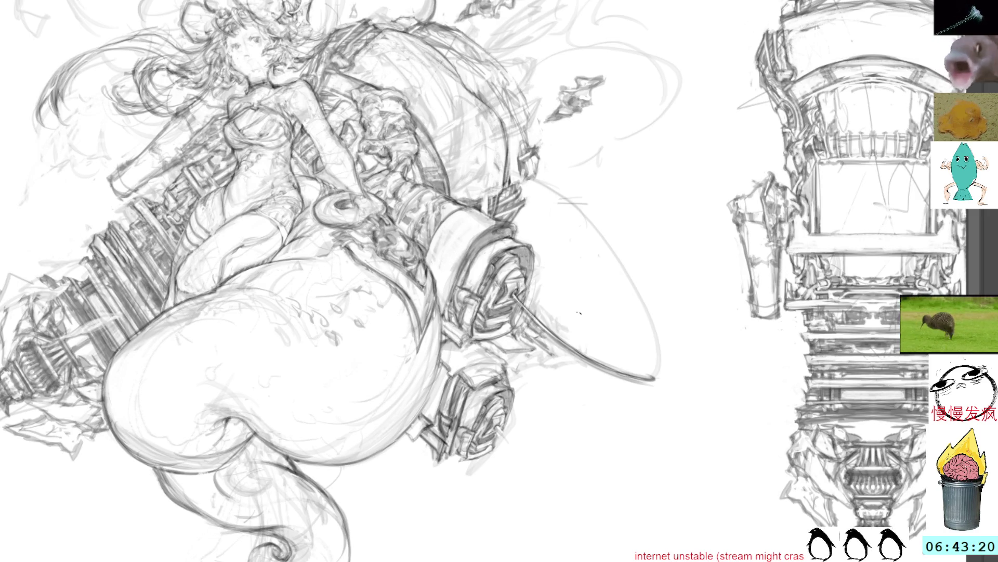
pyautogui.moveTo(499, 428)
pyautogui.mouseDown()
pyautogui.moveTo(546, 448)
pyautogui.moveTo(546, 383)
pyautogui.mouseUp()
pyautogui.moveTo(515, 430); pyautogui.dragTo(546, 374)
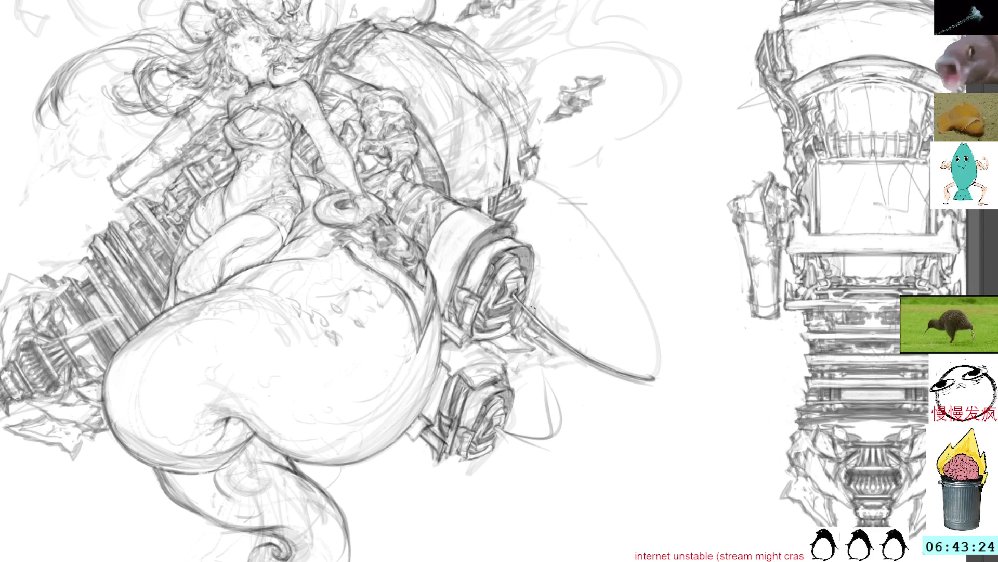
pyautogui.hotkey('ctrl', 'z')
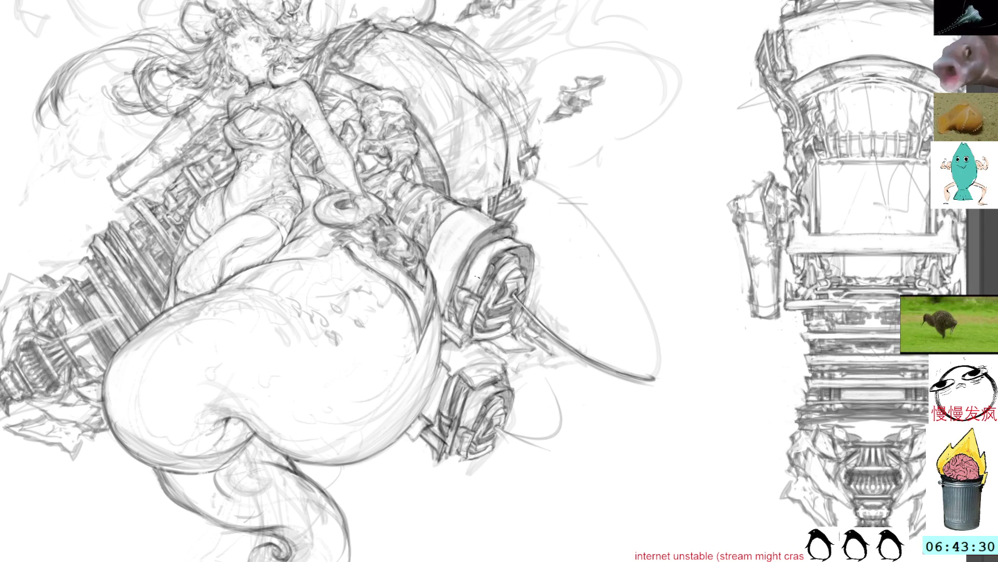
pyautogui.moveTo(553, 377); pyautogui.dragTo(529, 462)
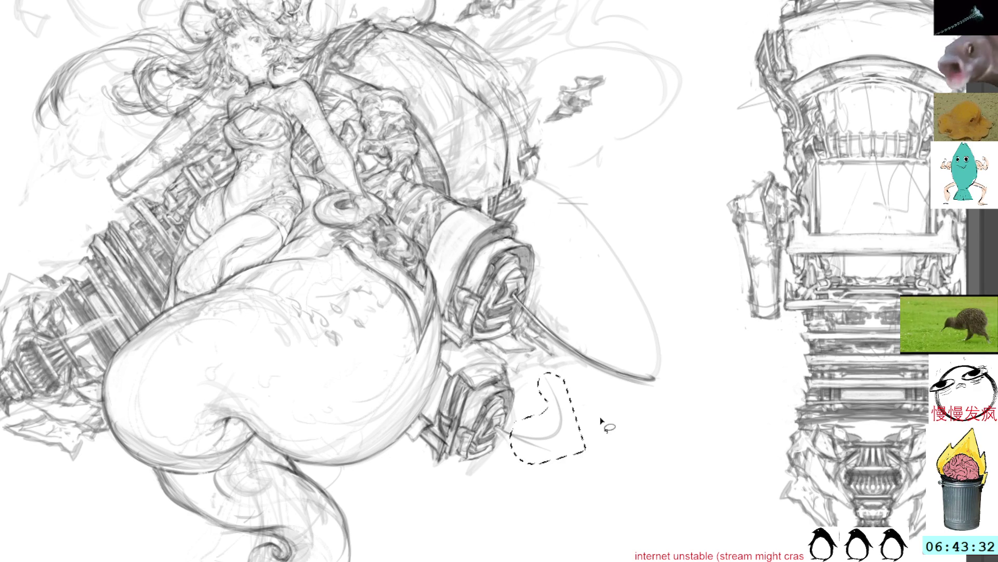
pyautogui.moveTo(575, 361); pyautogui.dragTo(606, 415)
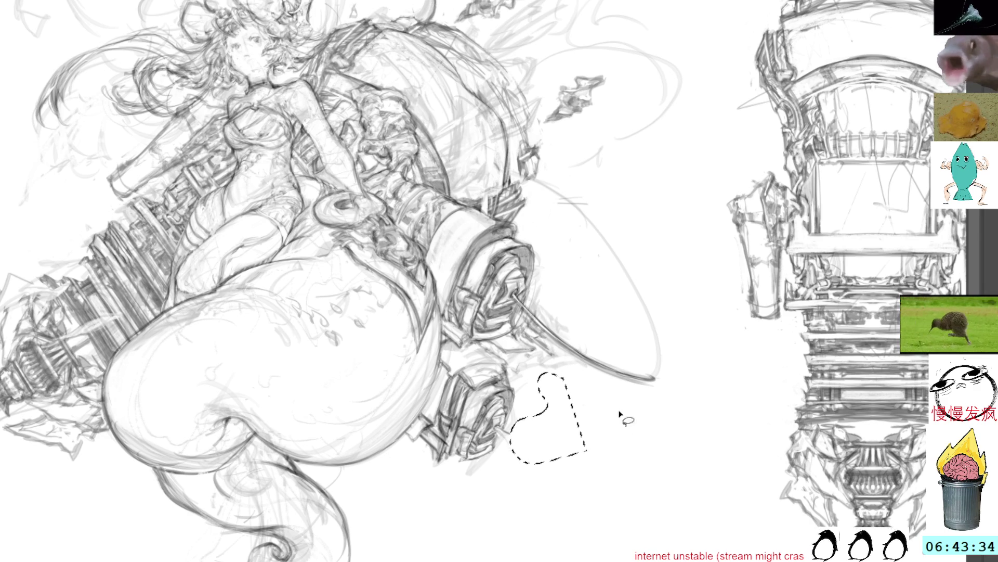
pyautogui.hotkey('ctrl', 'd')
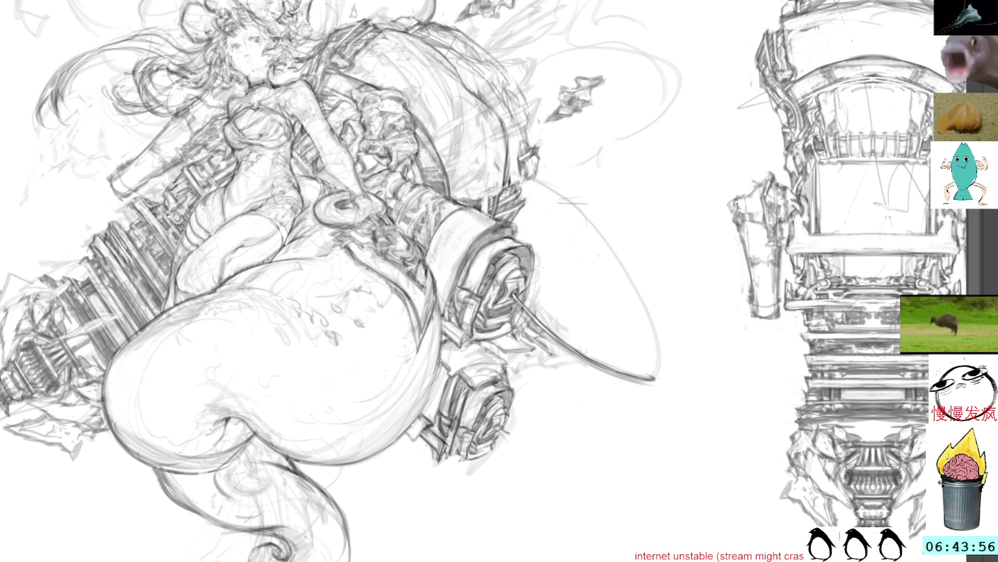
pyautogui.scroll(-3, 529, 191)
# Step: Lasso the girl's streaming hair strokes, reverting an accidental move of them
pyautogui.moveTo(520, 23)
pyautogui.mouseDown()
pyautogui.moveTo(585, 158)
pyautogui.moveTo(618, 155)
pyautogui.mouseUp()
pyautogui.press('l')
pyautogui.moveTo(492, 198); pyautogui.dragTo(582, 235)
pyautogui.hotkey('ctrl', 'd')
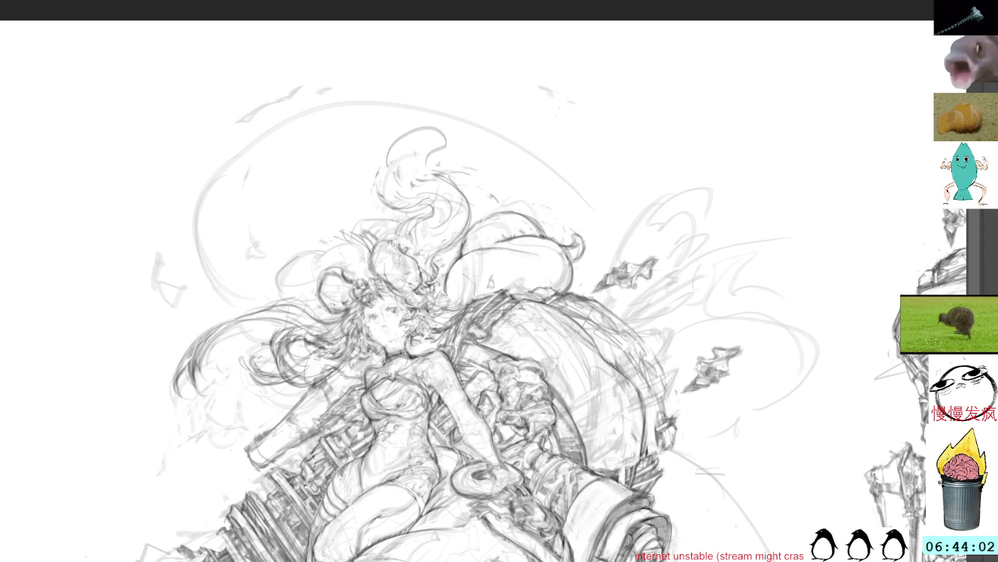
pyautogui.moveTo(591, 236)
pyautogui.mouseDown()
pyautogui.moveTo(533, 286)
pyautogui.moveTo(582, 286)
pyautogui.mouseUp()
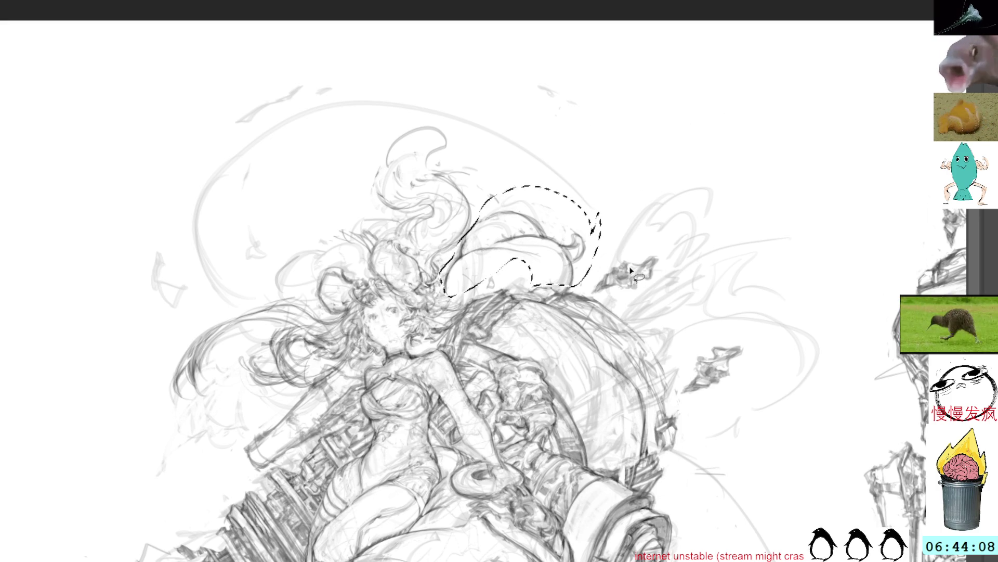
pyautogui.moveTo(539, 196); pyautogui.dragTo(773, 63)
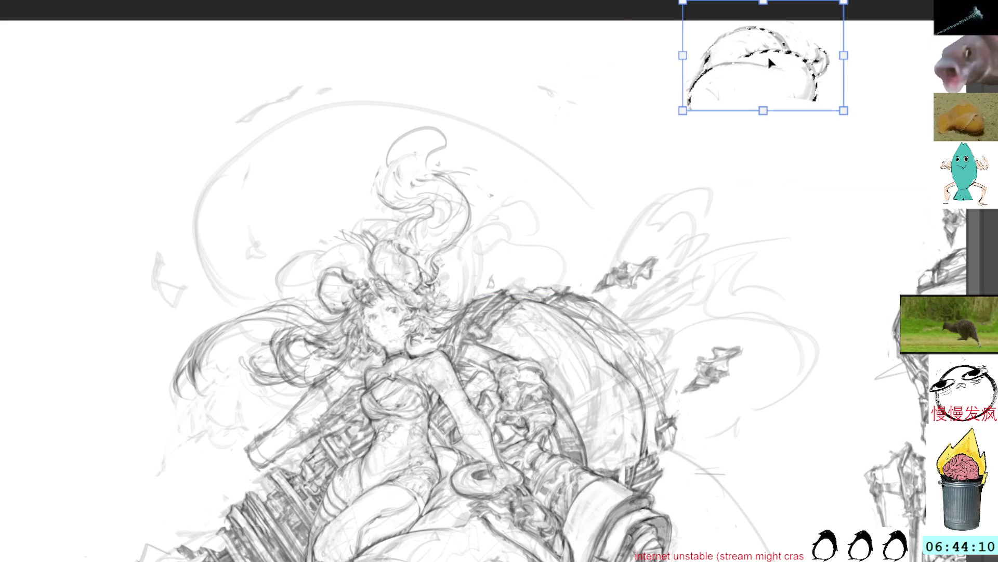
pyautogui.hotkey('ctrl', 'z')
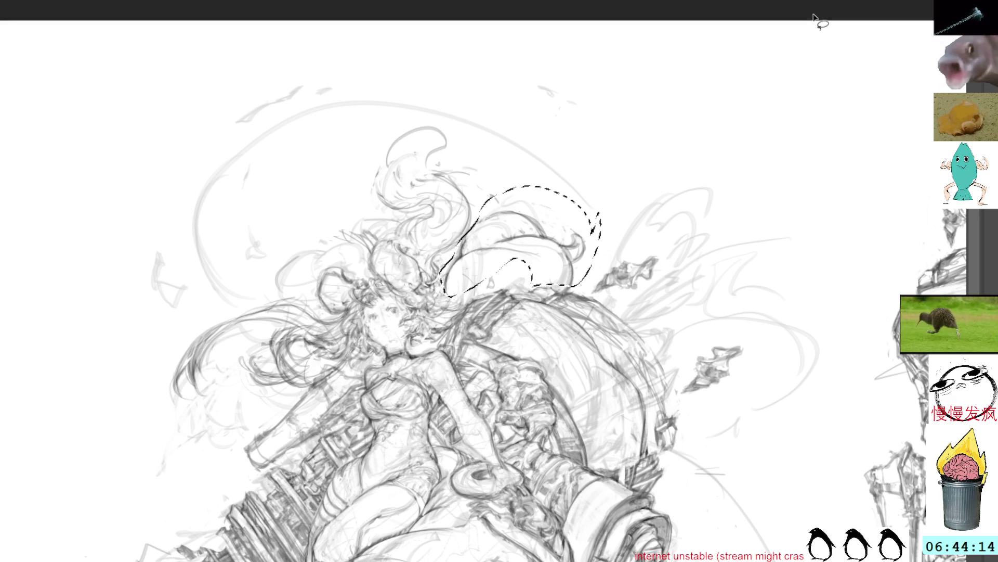
pyautogui.click(602, 190)
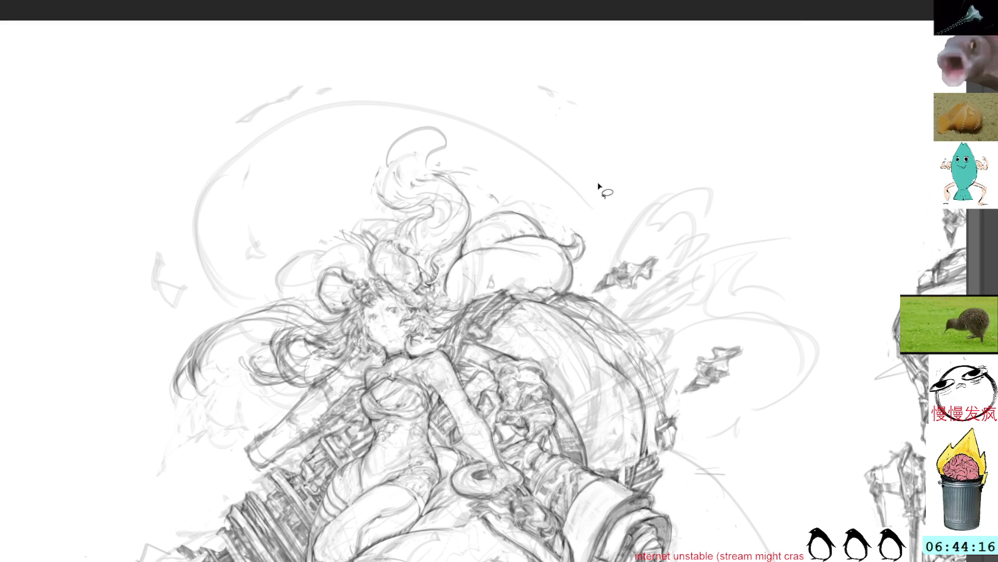
# Step: Erase a small patch of the upper hair and redraw it with darker pencil strokes
pyautogui.moveTo(578, 234)
pyautogui.mouseDown()
pyautogui.moveTo(586, 245)
pyautogui.moveTo(555, 234)
pyautogui.mouseUp()
pyautogui.click(566, 184)
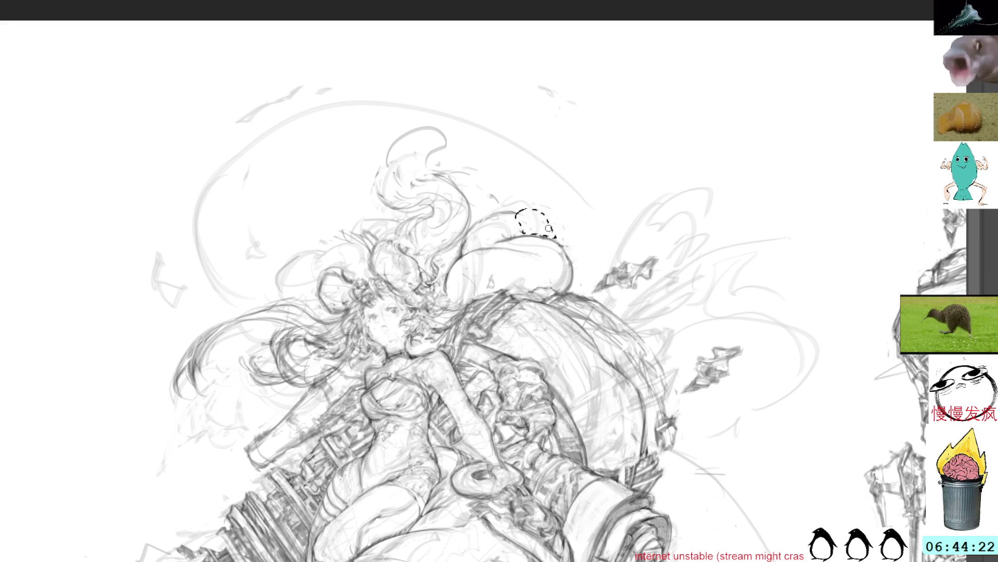
pyautogui.press('Delete')
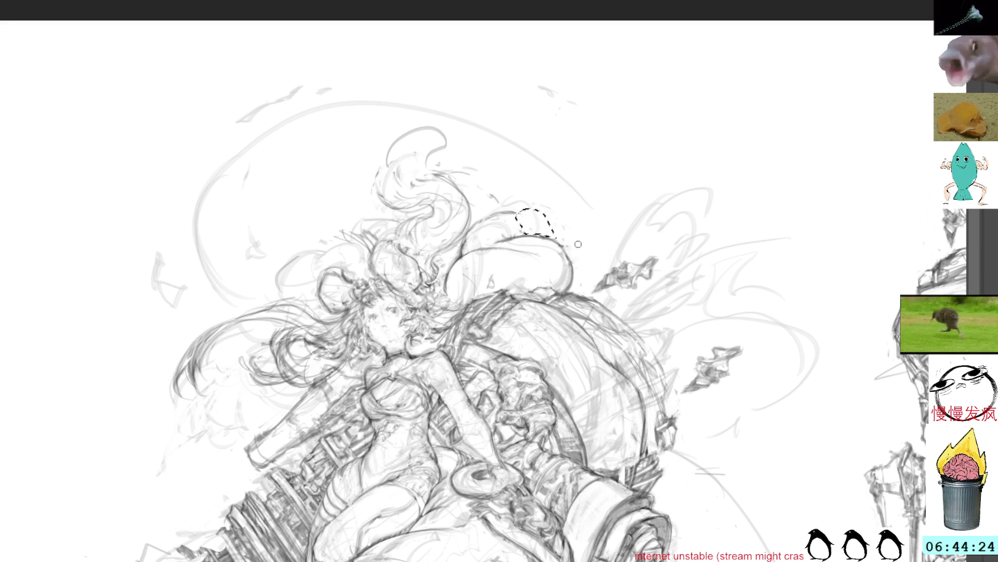
pyautogui.hotkey('ctrl', 'd')
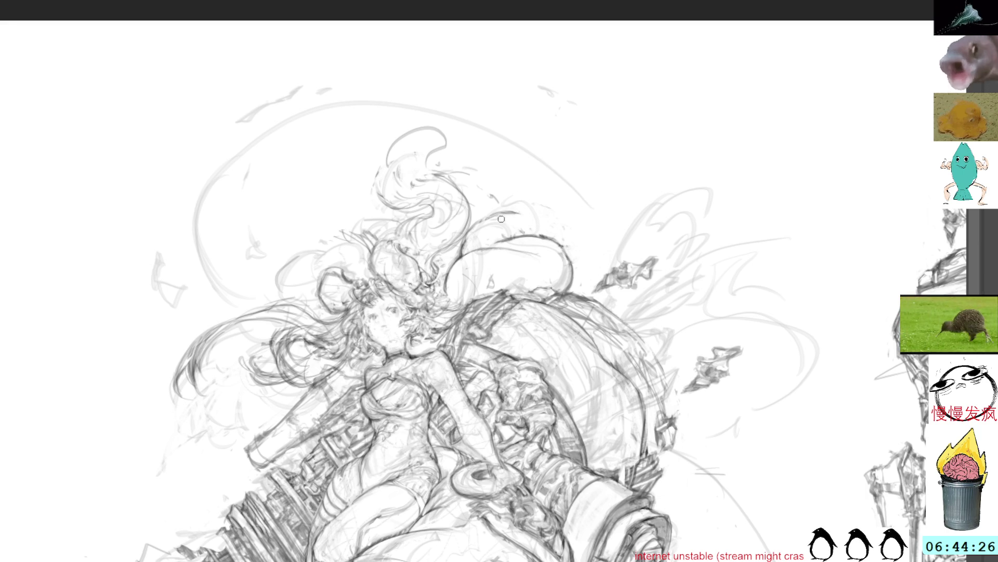
pyautogui.moveTo(515, 204)
pyautogui.mouseDown()
pyautogui.moveTo(488, 221)
pyautogui.moveTo(522, 225)
pyautogui.moveTo(515, 234)
pyautogui.moveTo(518, 217)
pyautogui.mouseUp()
pyautogui.moveTo(539, 200)
pyautogui.mouseDown()
pyautogui.moveTo(478, 227)
pyautogui.moveTo(466, 251)
pyautogui.mouseUp()
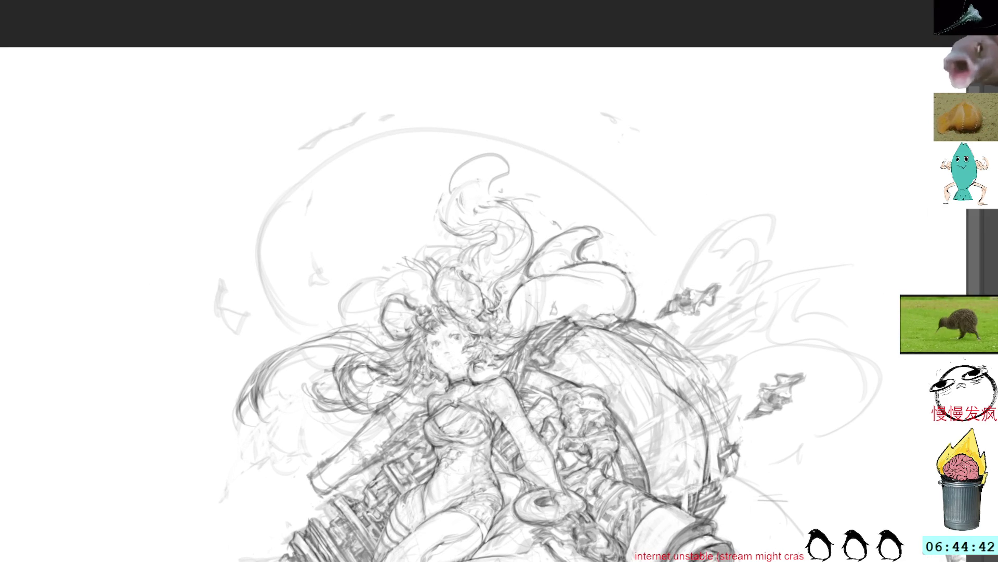
# Step: Briefly select the girl's hair area for review, then drop the selection
pyautogui.moveTo(515, 123)
pyautogui.mouseDown()
pyautogui.moveTo(462, 78)
pyautogui.moveTo(488, 146)
pyautogui.mouseUp()
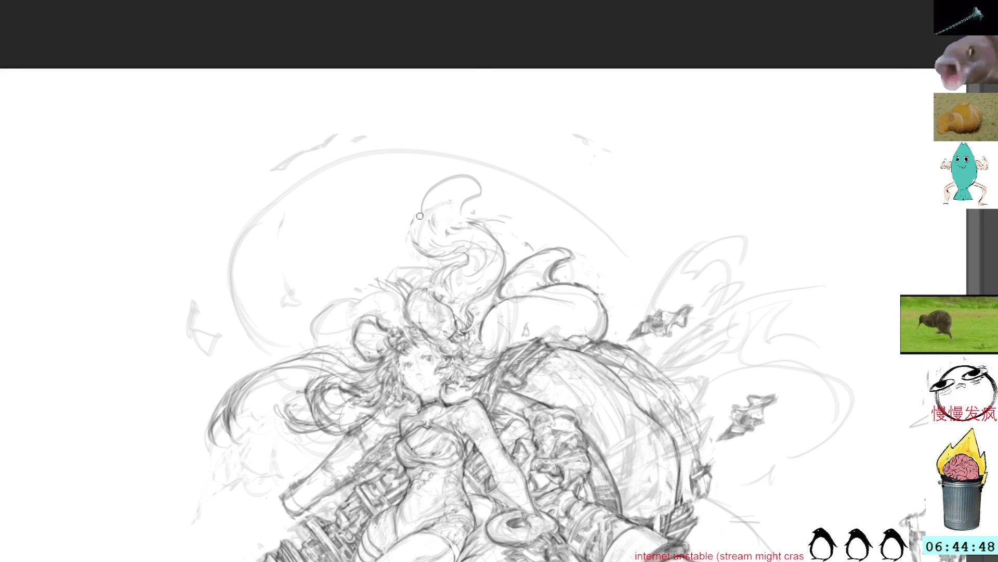
pyautogui.moveTo(461, 314)
pyautogui.mouseDown()
pyautogui.moveTo(394, 300)
pyautogui.moveTo(457, 319)
pyautogui.mouseUp()
pyautogui.moveTo(474, 198); pyautogui.dragTo(505, 130)
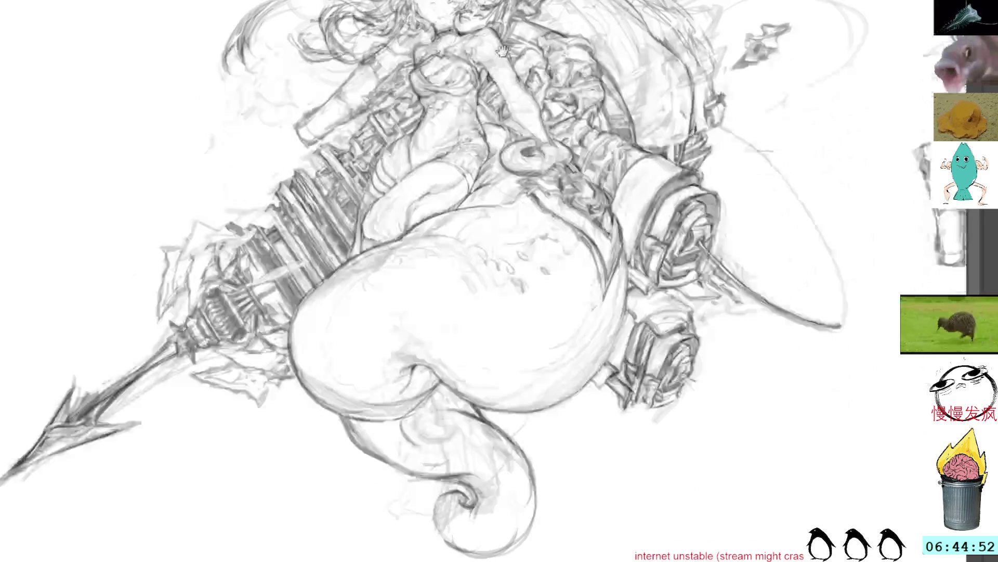
pyautogui.hotkey('ctrl', 'd')
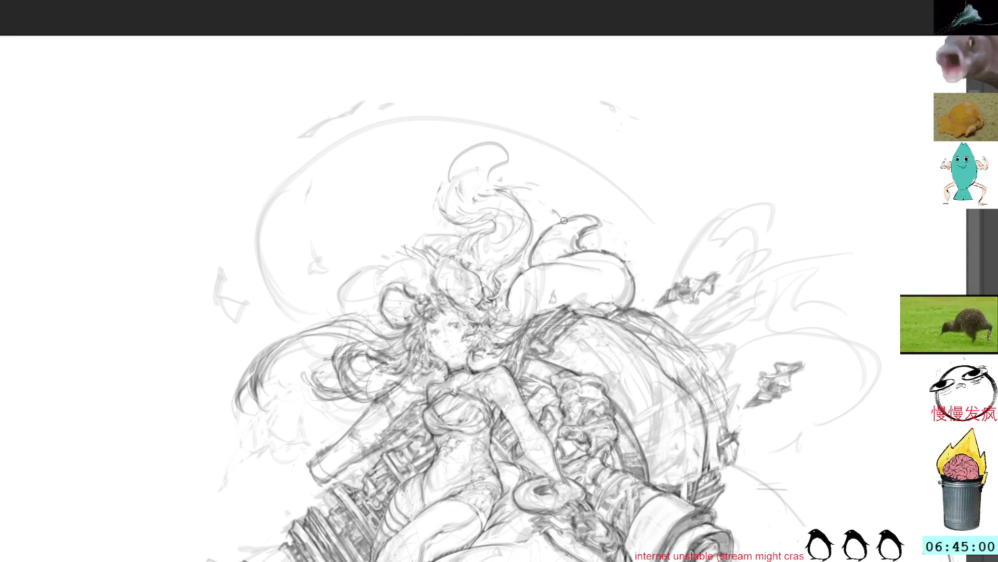
# Step: Touch up, then lasso and delete the fox-ear shape beside the hair
pyautogui.moveTo(551, 225); pyautogui.dragTo(589, 252)
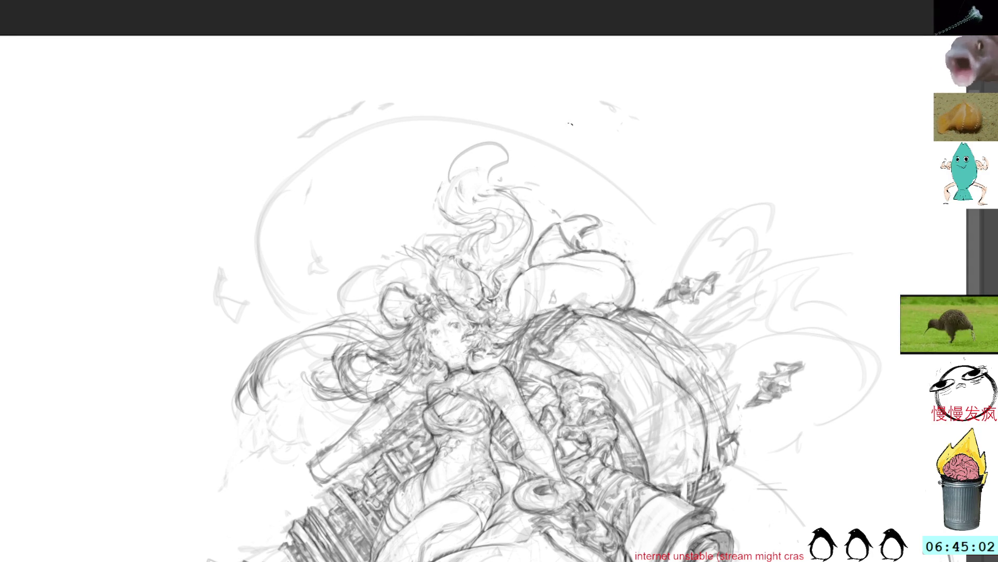
pyautogui.press('l')
pyautogui.moveTo(602, 205)
pyautogui.mouseDown()
pyautogui.moveTo(521, 264)
pyautogui.moveTo(622, 286)
pyautogui.moveTo(619, 217)
pyautogui.mouseUp()
pyautogui.press('Delete')
pyautogui.hotkey('ctrl', 'd')
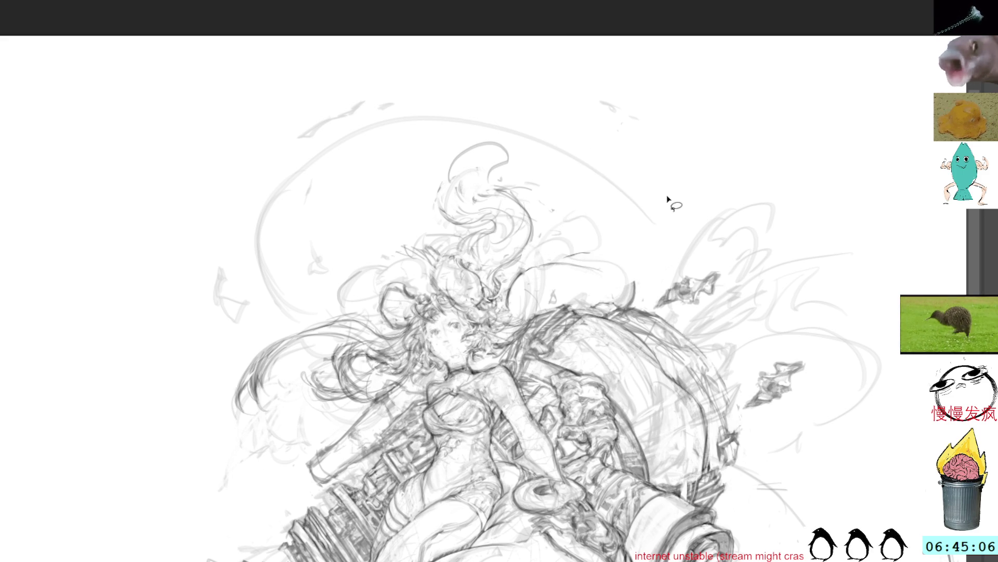
# Step: Sketch a fresh ear outline with the pencil where the fox ear was
pyautogui.press('b')
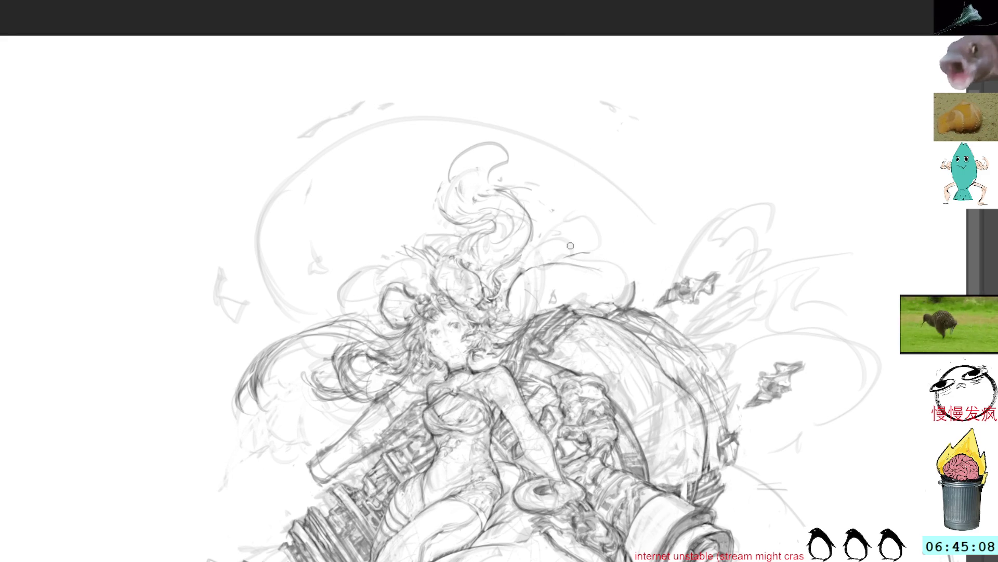
pyautogui.moveTo(591, 269)
pyautogui.mouseDown()
pyautogui.moveTo(639, 260)
pyautogui.moveTo(640, 283)
pyautogui.mouseUp()
pyautogui.moveTo(616, 240)
pyautogui.mouseDown()
pyautogui.moveTo(646, 295)
pyautogui.moveTo(633, 268)
pyautogui.moveTo(637, 301)
pyautogui.mouseUp()
pyautogui.moveTo(630, 264); pyautogui.dragTo(635, 302)
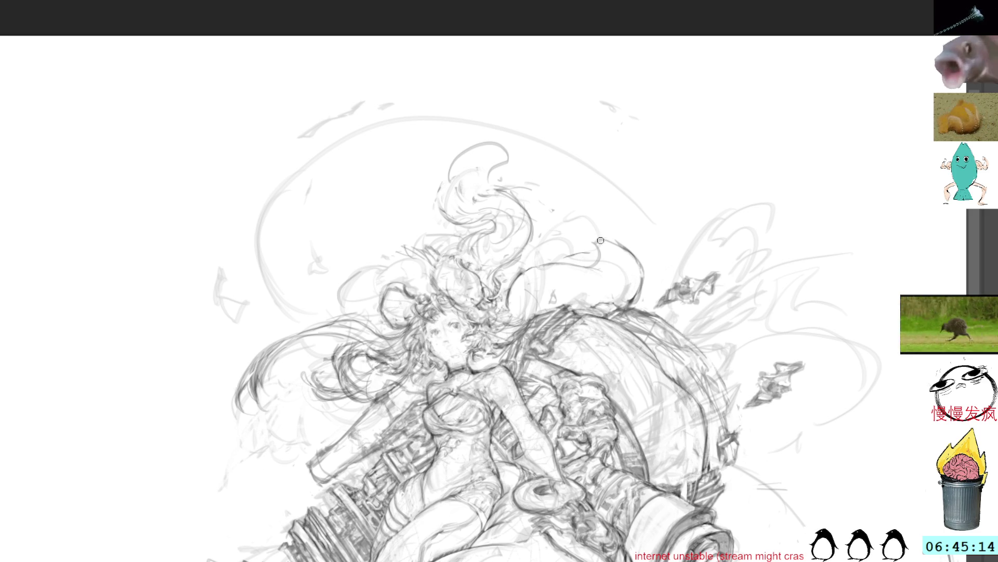
pyautogui.moveTo(599, 236)
pyautogui.mouseDown()
pyautogui.moveTo(590, 267)
pyautogui.moveTo(574, 267)
pyautogui.mouseUp()
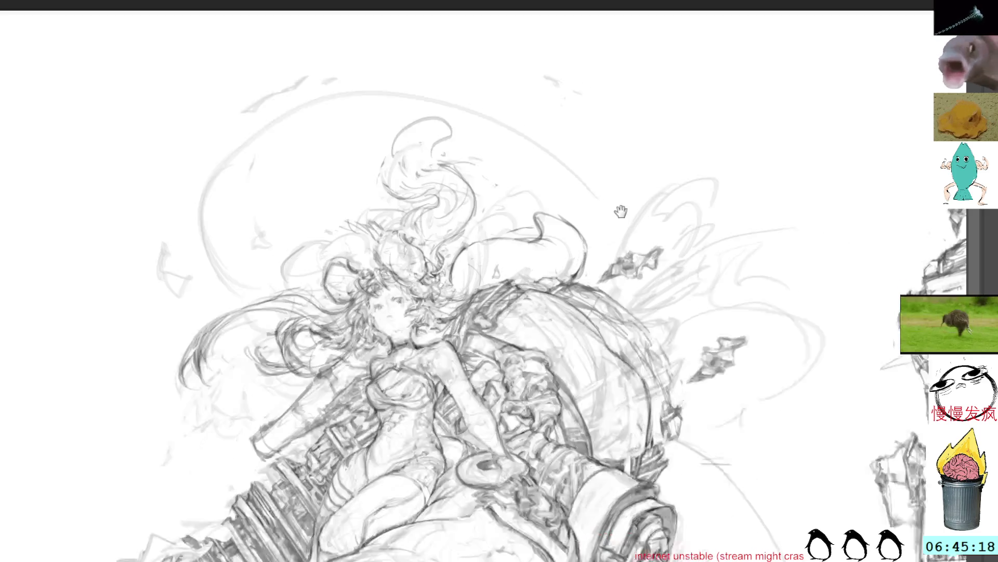
pyautogui.moveTo(624, 318); pyautogui.dragTo(464, 233)
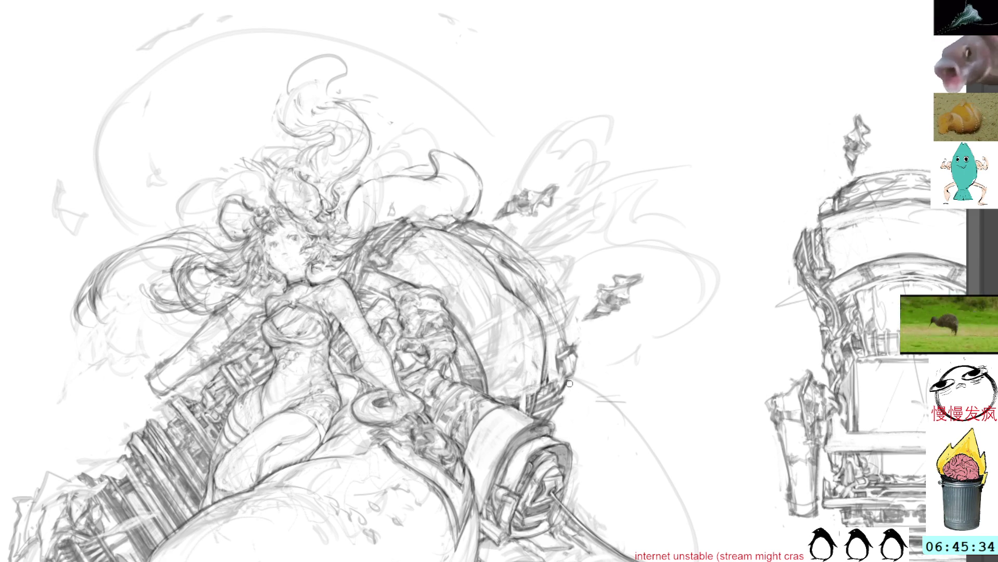
# Step: With the canvas tilted, lighten the dark shaded mark on the barrel machine
pyautogui.press('r')
pyautogui.moveTo(611, 336)
pyautogui.mouseDown()
pyautogui.moveTo(646, 218)
pyautogui.moveTo(606, 43)
pyautogui.mouseUp()
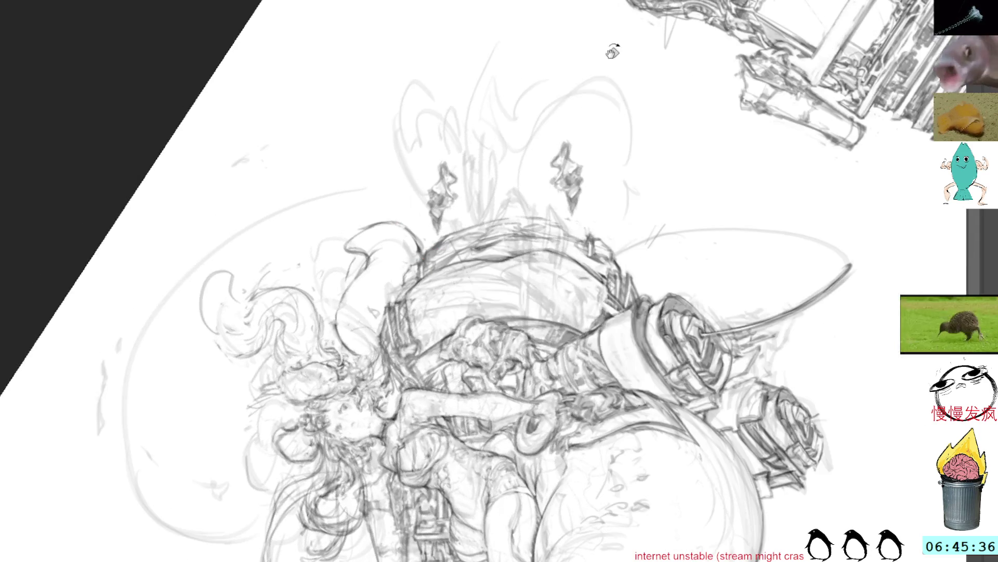
pyautogui.moveTo(635, 207); pyautogui.dragTo(570, 304)
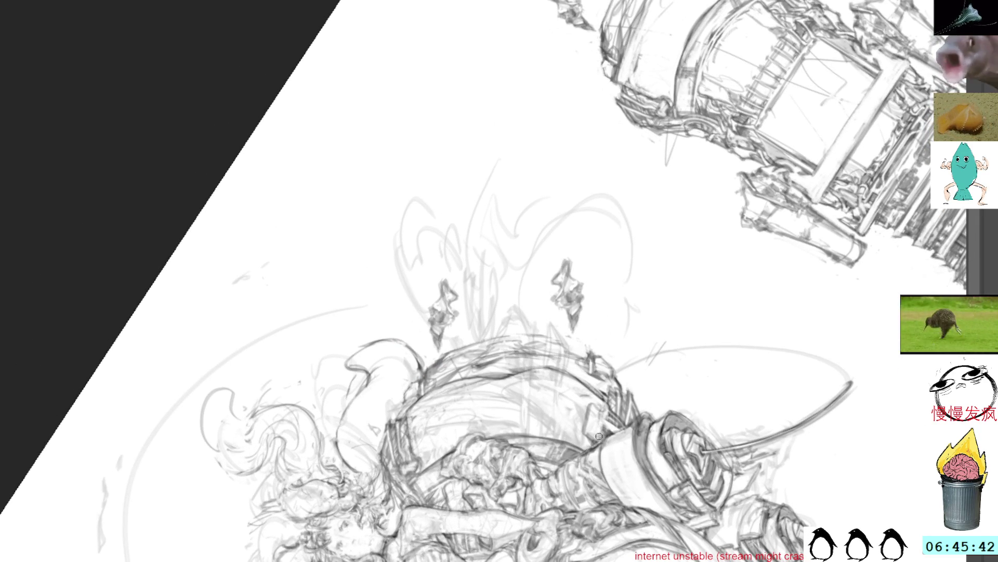
pyautogui.moveTo(599, 413)
pyautogui.mouseDown()
pyautogui.moveTo(600, 437)
pyautogui.moveTo(590, 433)
pyautogui.moveTo(600, 437)
pyautogui.mouseUp()
pyautogui.moveTo(586, 396)
pyautogui.mouseDown()
pyautogui.moveTo(580, 436)
pyautogui.moveTo(590, 428)
pyautogui.moveTo(589, 440)
pyautogui.mouseUp()
# Step: Add fresh shading strokes to the mark, return the view upright and dab above the hair
pyautogui.moveTo(605, 405); pyautogui.dragTo(596, 420)
pyautogui.moveTo(610, 410); pyautogui.dragTo(603, 423)
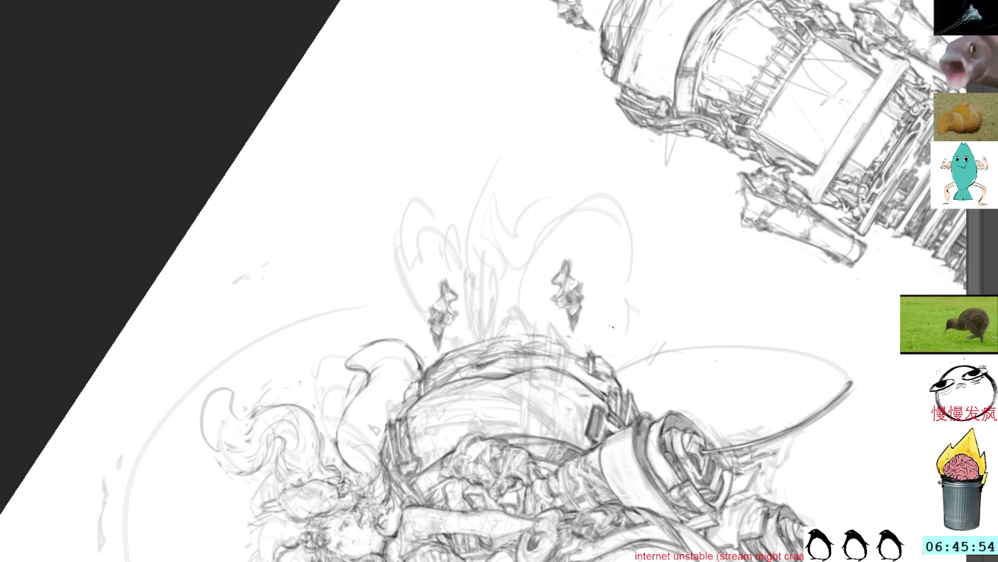
pyautogui.press('Home')
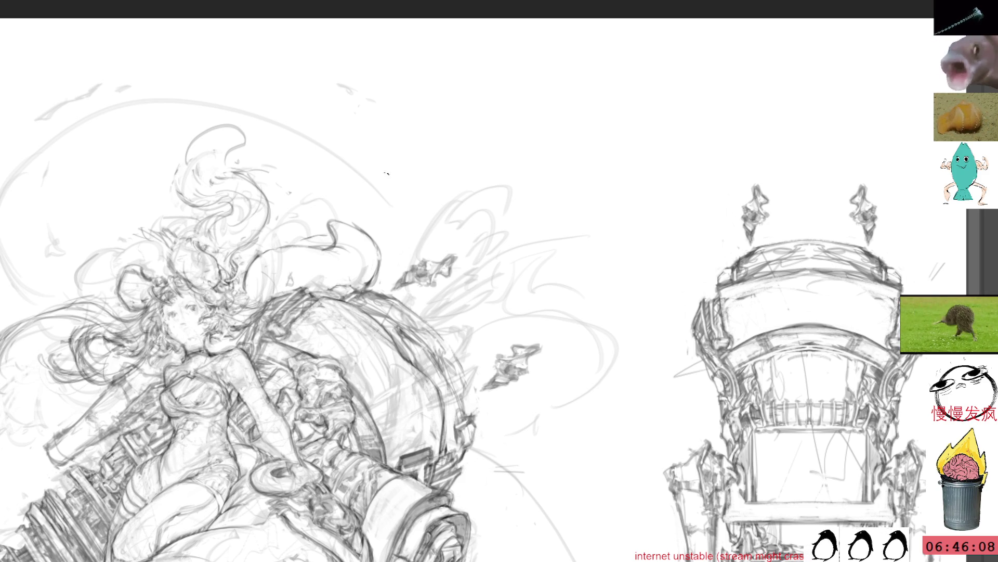
pyautogui.moveTo(259, 63); pyautogui.dragTo(267, 60)
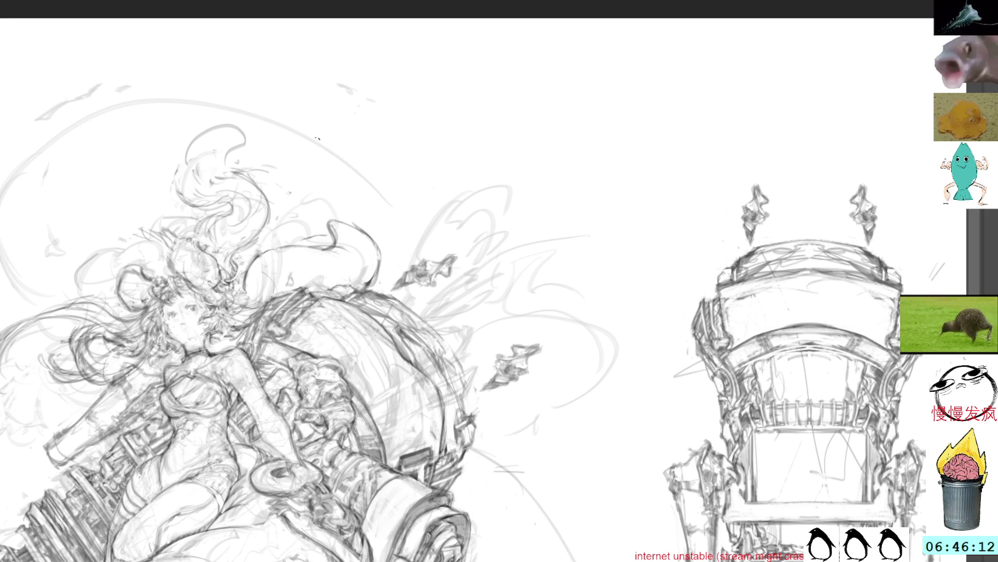
# Step: Pan the canvas down to show the girl's legs and the spear
pyautogui.moveTo(235, 276)
pyautogui.mouseDown()
pyautogui.moveTo(390, 236)
pyautogui.moveTo(402, 245)
pyautogui.moveTo(364, 140)
pyautogui.moveTo(362, 66)
pyautogui.mouseUp()
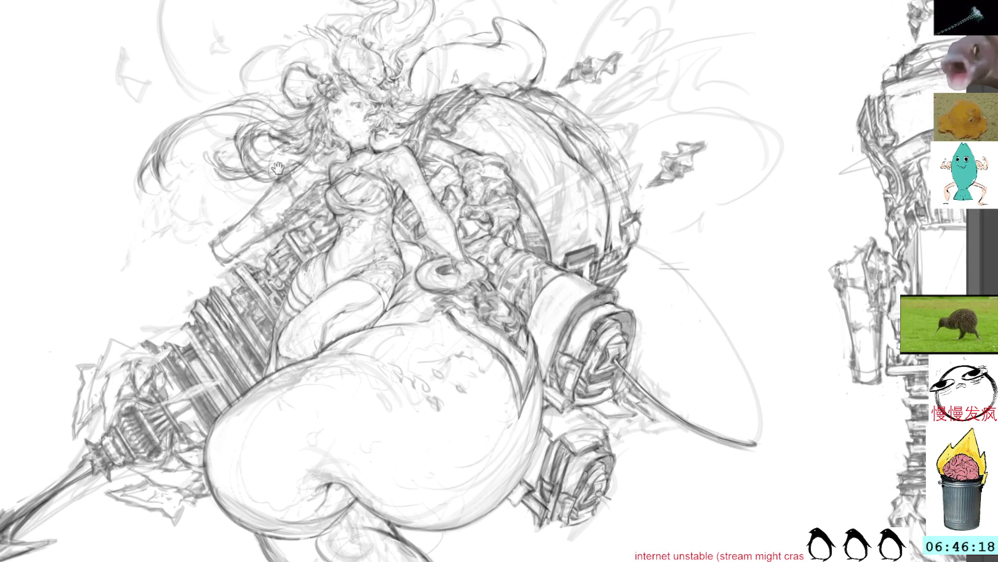
pyautogui.moveTo(274, 160)
pyautogui.mouseDown()
pyautogui.moveTo(343, 232)
pyautogui.moveTo(352, 266)
pyautogui.mouseUp()
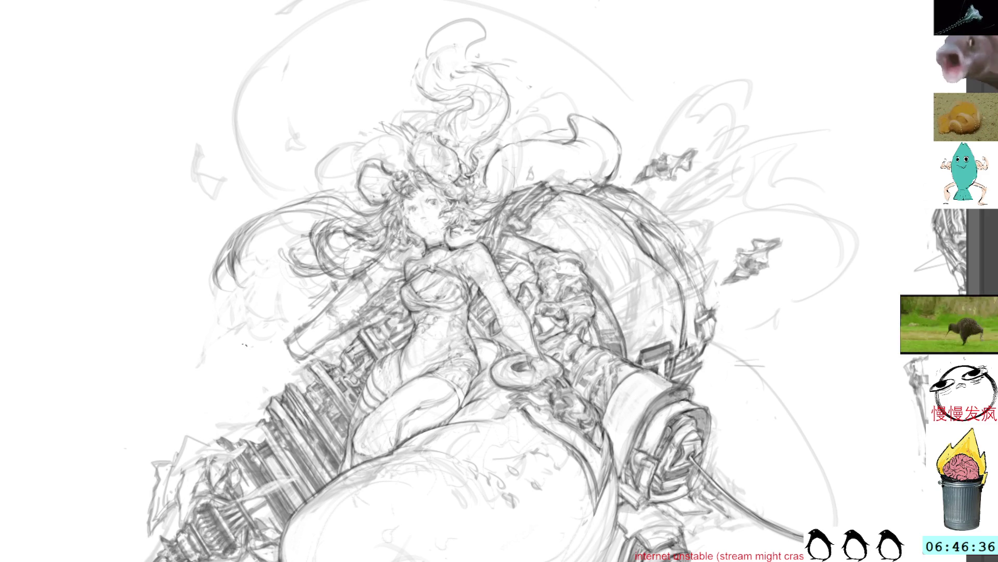
pyautogui.scroll(2, 499, 281)
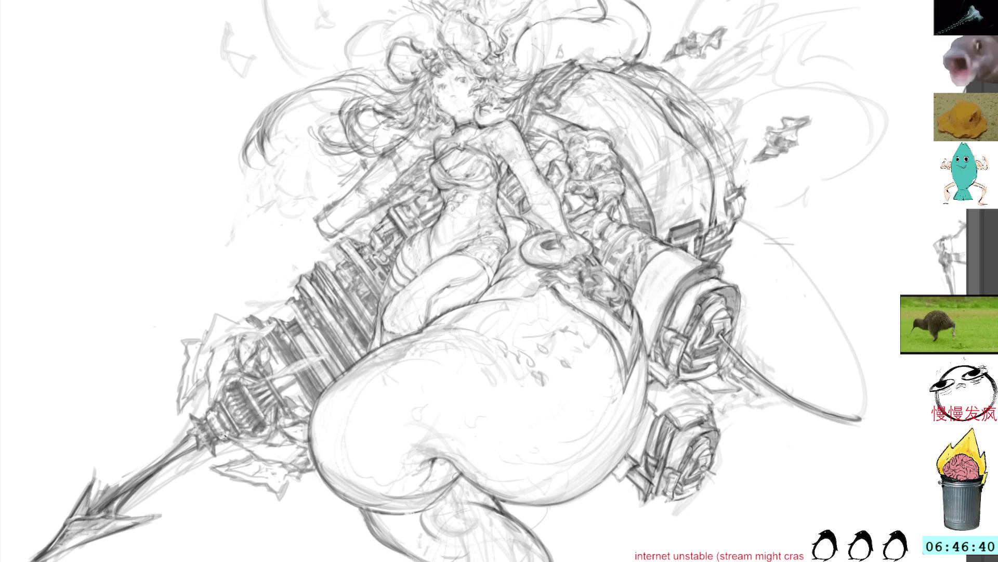
# Step: Build up faint pencil strokes along the spear shaft below the machine
pyautogui.moveTo(228, 438); pyautogui.dragTo(270, 440)
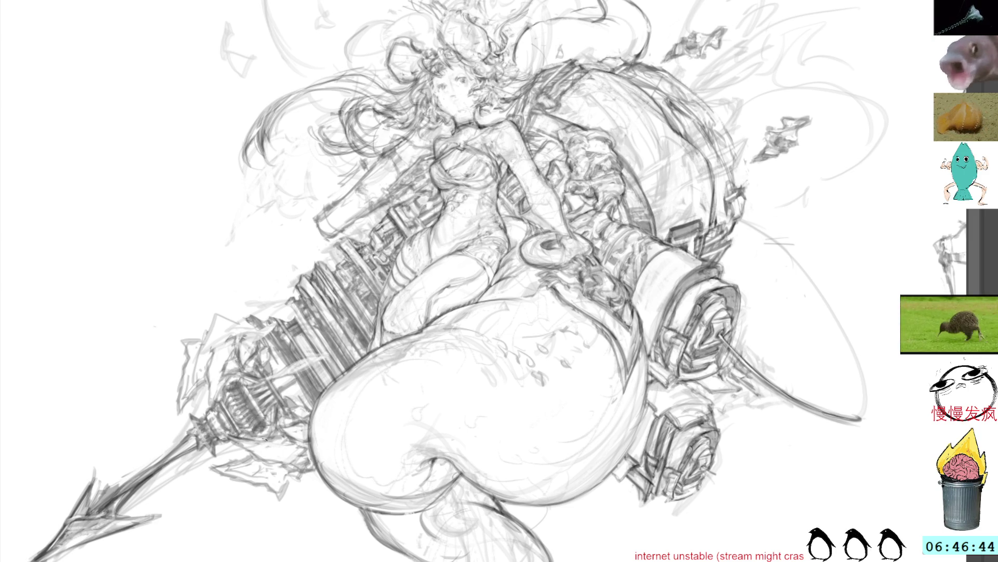
pyautogui.moveTo(225, 435); pyautogui.dragTo(298, 473)
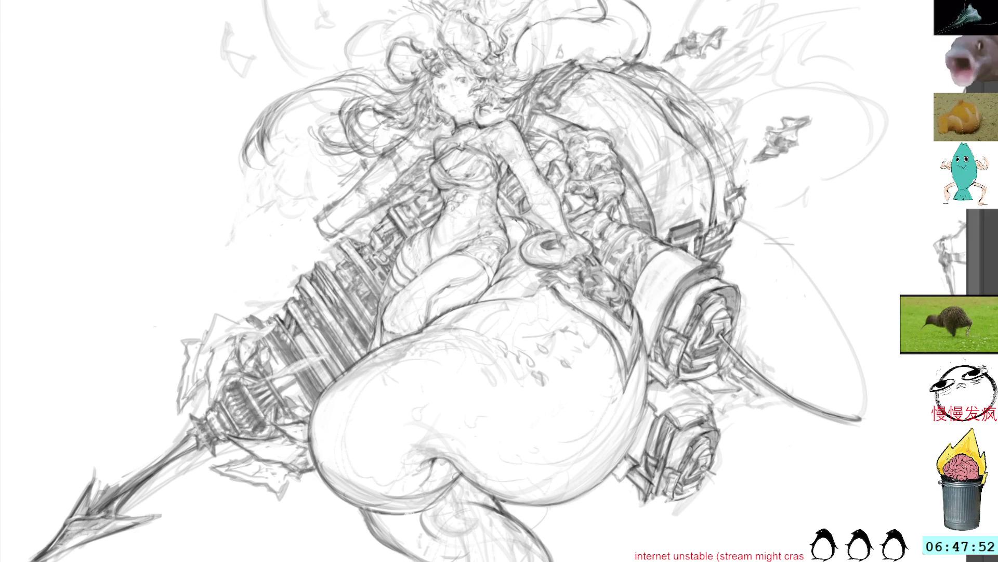
pyautogui.moveTo(508, 185); pyautogui.dragTo(430, 294)
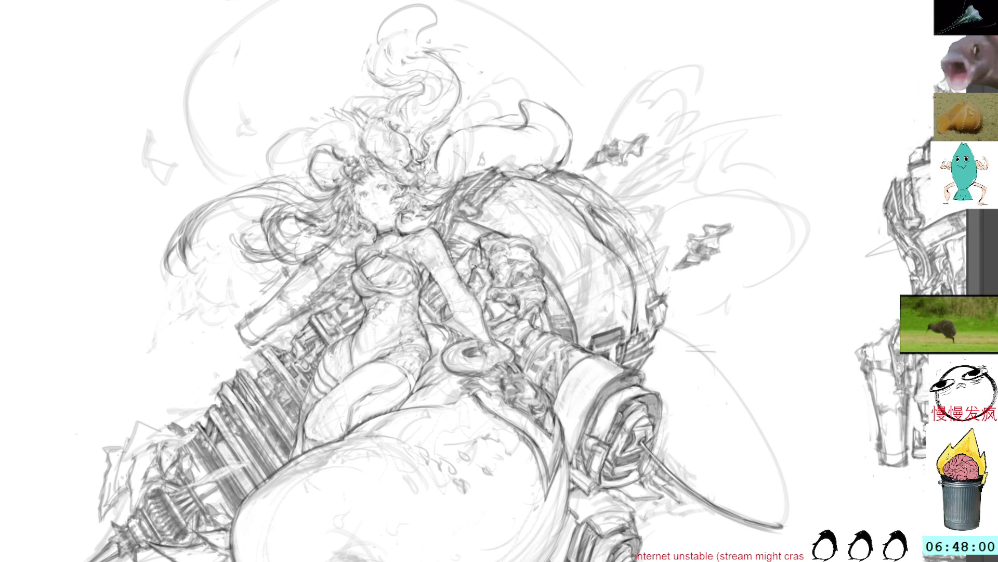
# Step: Sketch a curled tube shape beside the girl's raised upper arm
pyautogui.moveTo(476, 251); pyautogui.dragTo(468, 269)
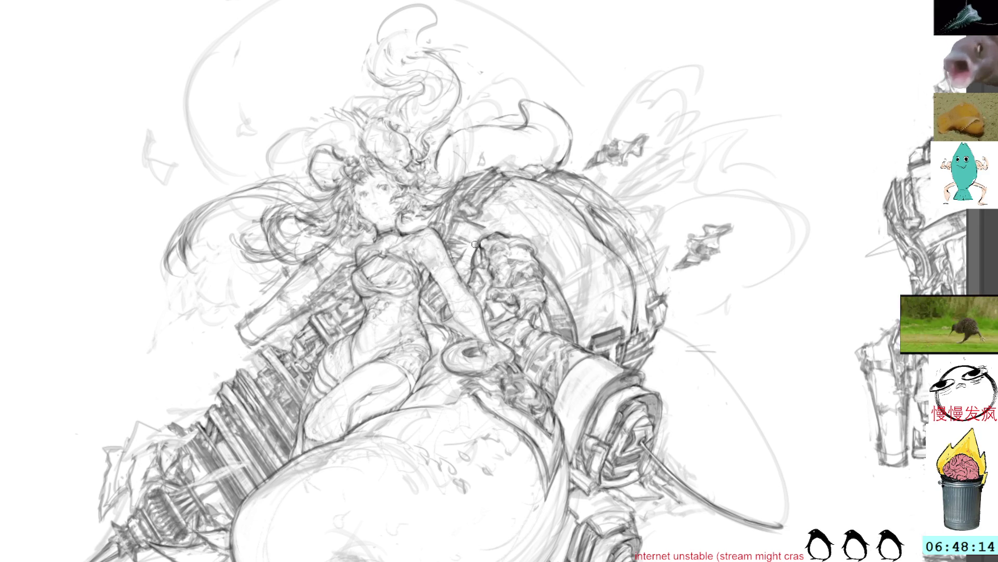
pyautogui.moveTo(468, 269)
pyautogui.mouseDown()
pyautogui.moveTo(462, 280)
pyautogui.moveTo(465, 233)
pyautogui.mouseUp()
pyautogui.moveTo(472, 268); pyautogui.dragTo(466, 232)
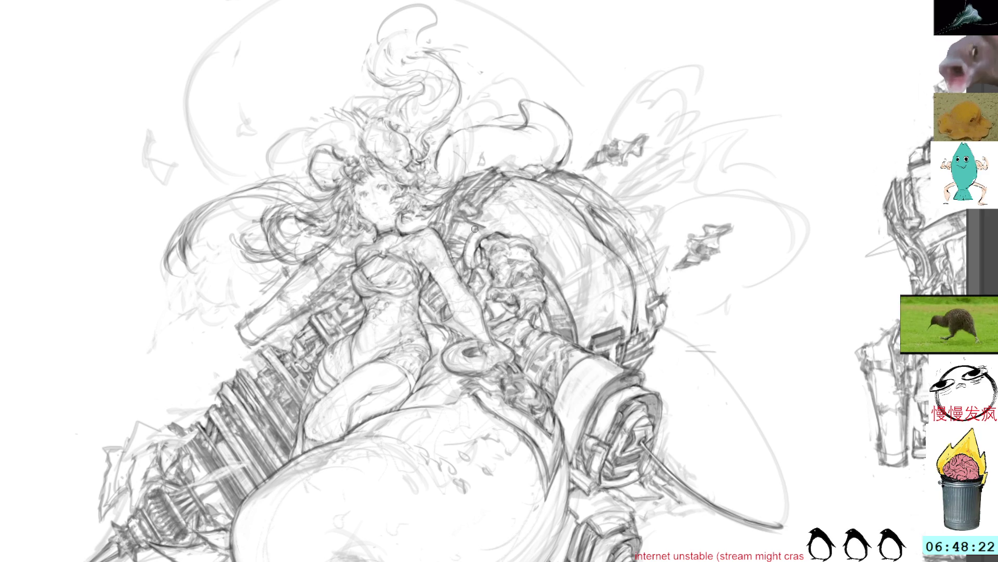
pyautogui.moveTo(538, 245)
pyautogui.mouseDown()
pyautogui.moveTo(465, 217)
pyautogui.moveTo(476, 234)
pyautogui.mouseUp()
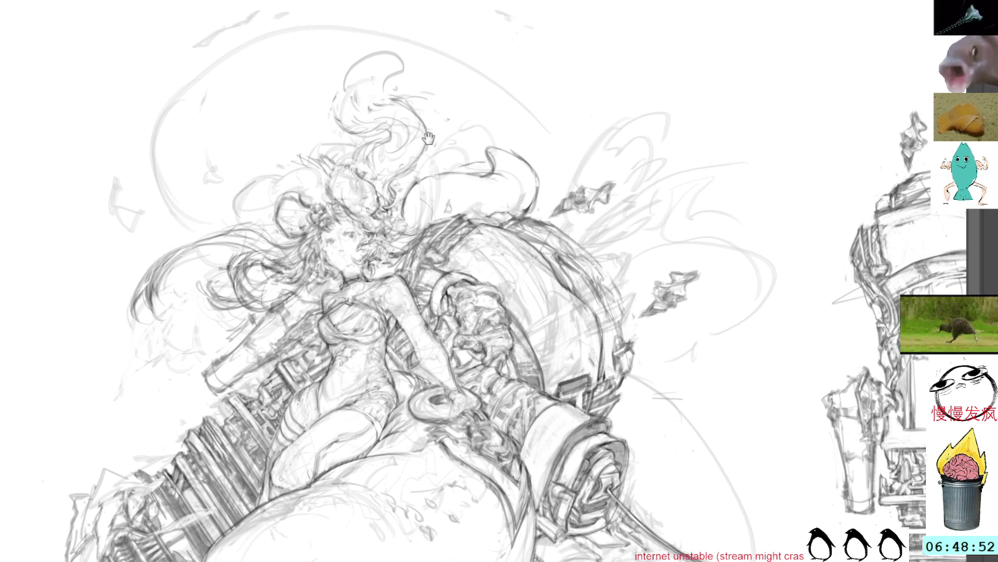
pyautogui.moveTo(421, 281); pyautogui.dragTo(429, 353)
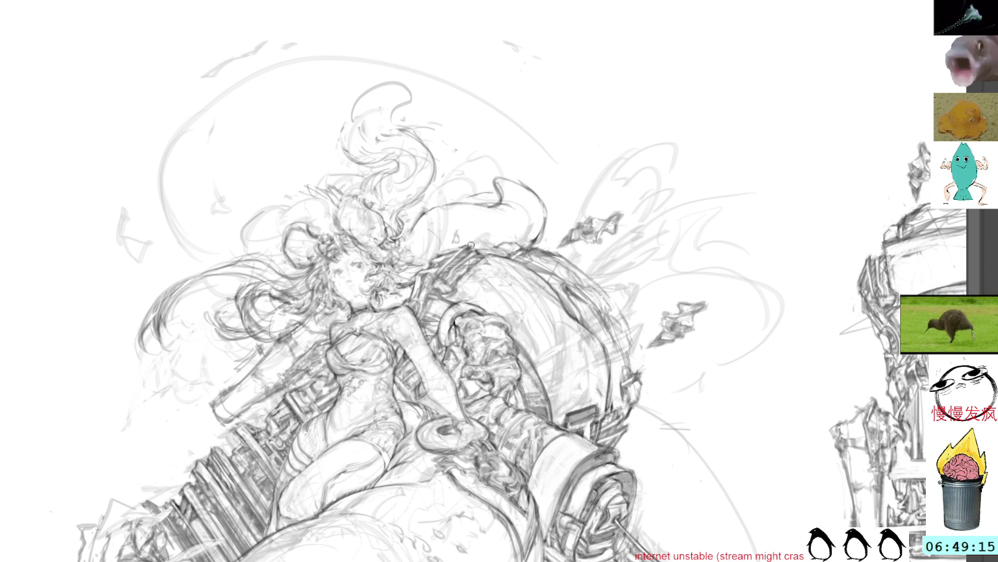
pyautogui.moveTo(504, 92); pyautogui.dragTo(540, 222)
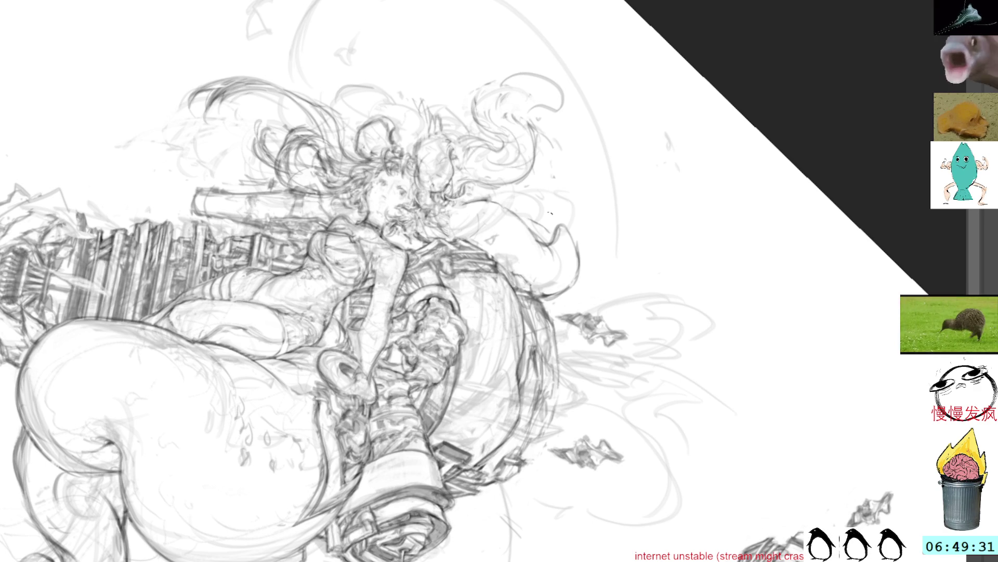
pyautogui.moveTo(541, 217); pyautogui.dragTo(547, 235)
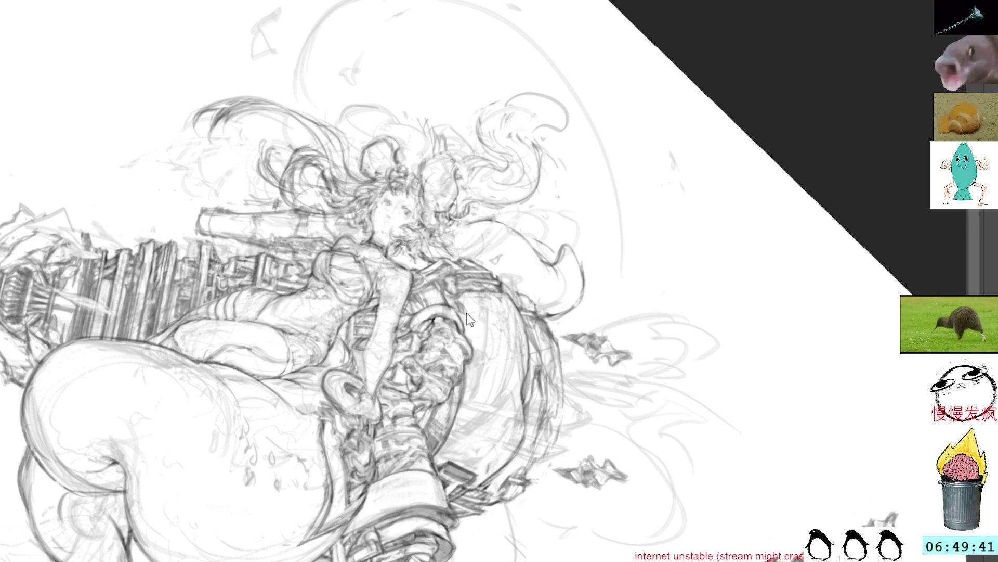
pyautogui.scroll(-3, 482, 294)
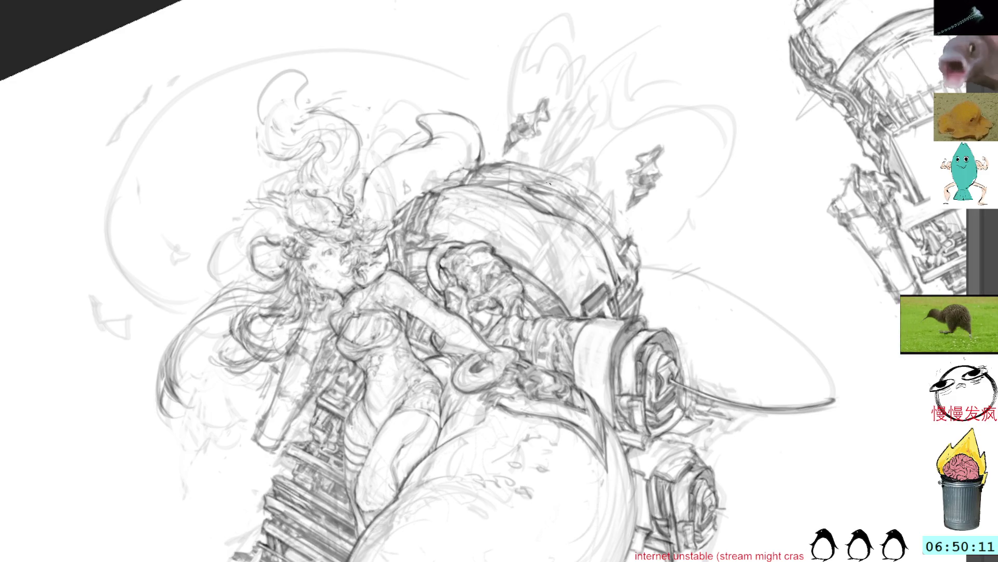
# Step: Pan to the machine's right side and tilt the canvas to a new working angle
pyautogui.moveTo(580, 185); pyautogui.dragTo(488, 207)
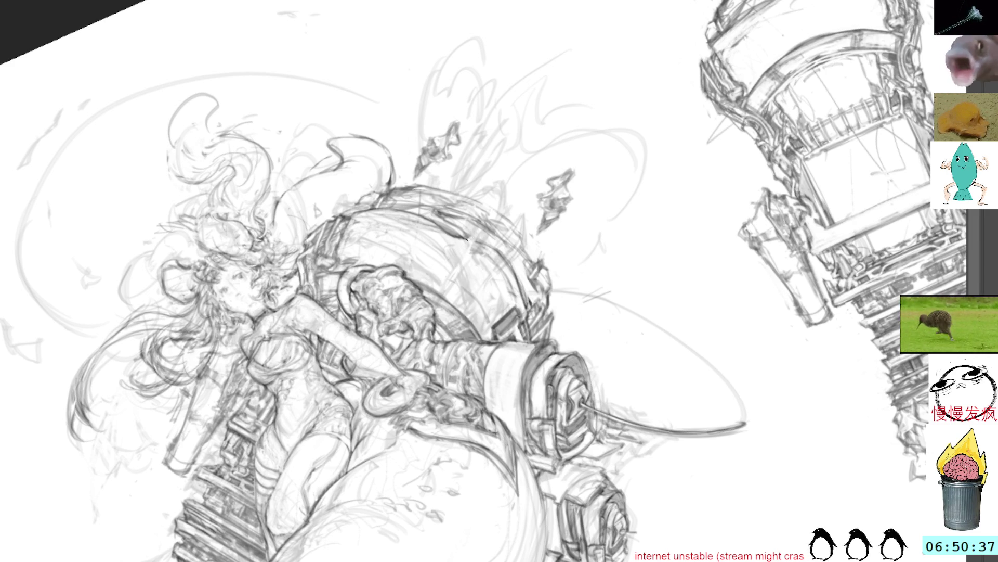
pyautogui.moveTo(485, 249)
pyautogui.mouseDown()
pyautogui.moveTo(448, 133)
pyautogui.moveTo(467, 127)
pyautogui.mouseUp()
# Step: Transform the small spike sketch down onto the barrel top and commit it
pyautogui.hotkey('ctrl', 't')
pyautogui.moveTo(485, 168)
pyautogui.mouseDown()
pyautogui.moveTo(432, 170)
pyautogui.moveTo(443, 205)
pyautogui.mouseUp()
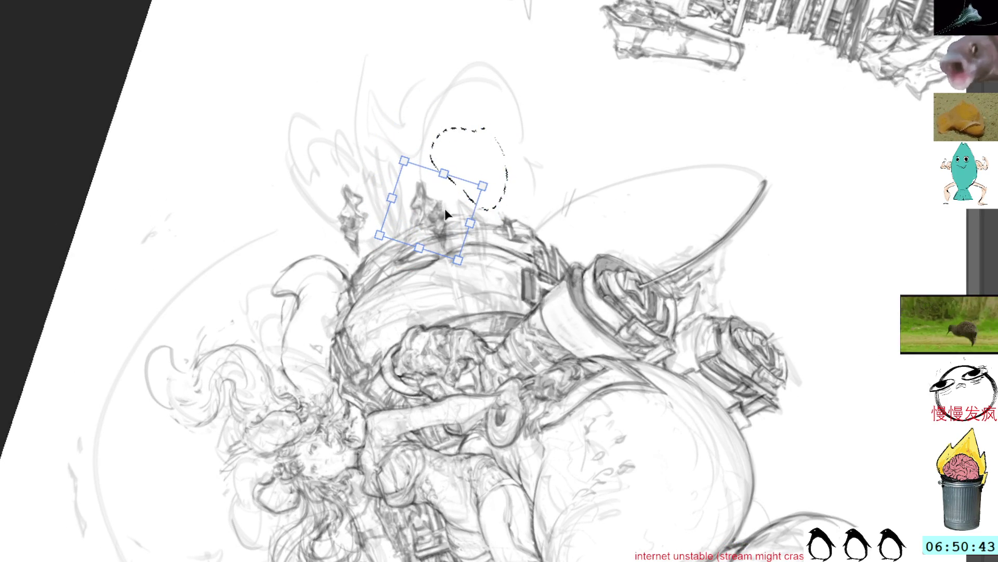
pyautogui.press('Return')
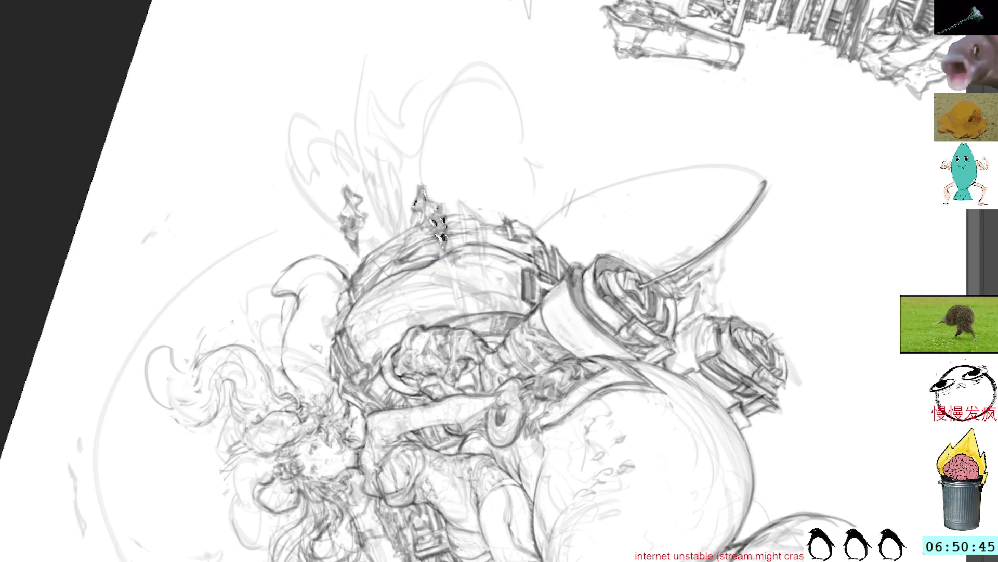
pyautogui.hotkey('ctrl', 'd')
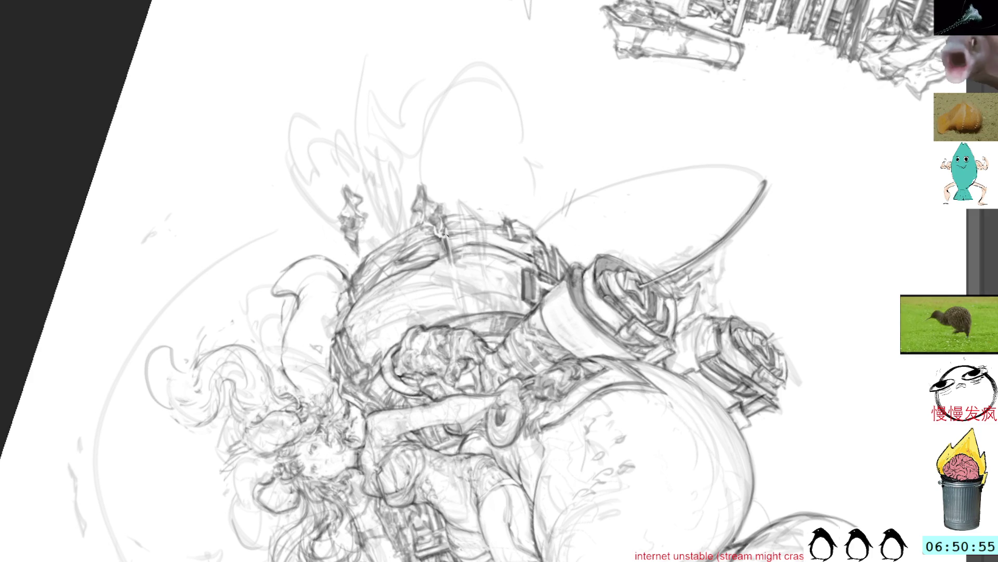
# Step: Darken the barrel's pack outlines and diagonal rod, then flip the view to check
pyautogui.moveTo(451, 240); pyautogui.dragTo(461, 306)
pyautogui.moveTo(447, 258)
pyautogui.mouseDown()
pyautogui.moveTo(459, 309)
pyautogui.moveTo(455, 275)
pyautogui.mouseUp()
pyautogui.moveTo(475, 111); pyautogui.dragTo(424, 141)
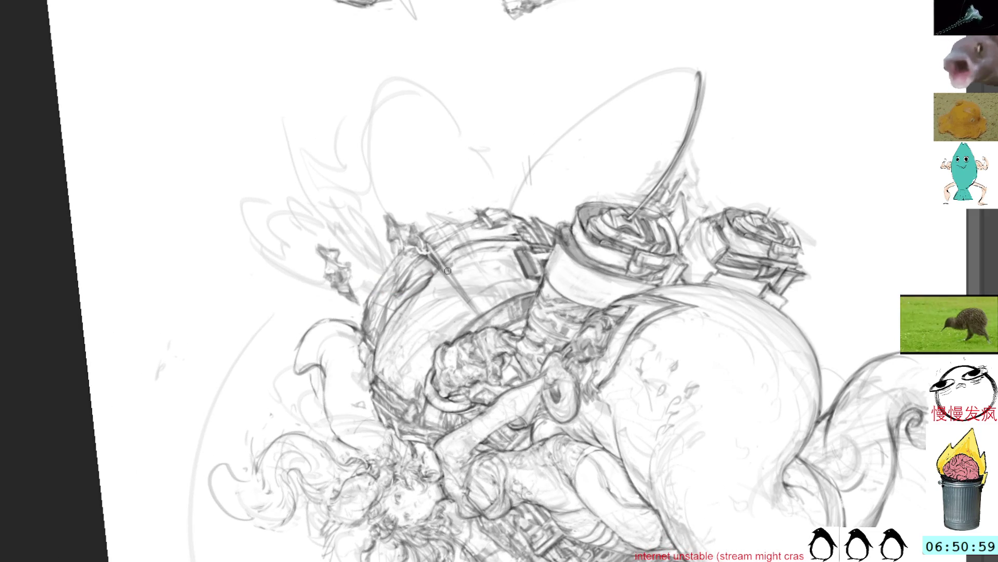
pyautogui.moveTo(455, 281); pyautogui.dragTo(489, 325)
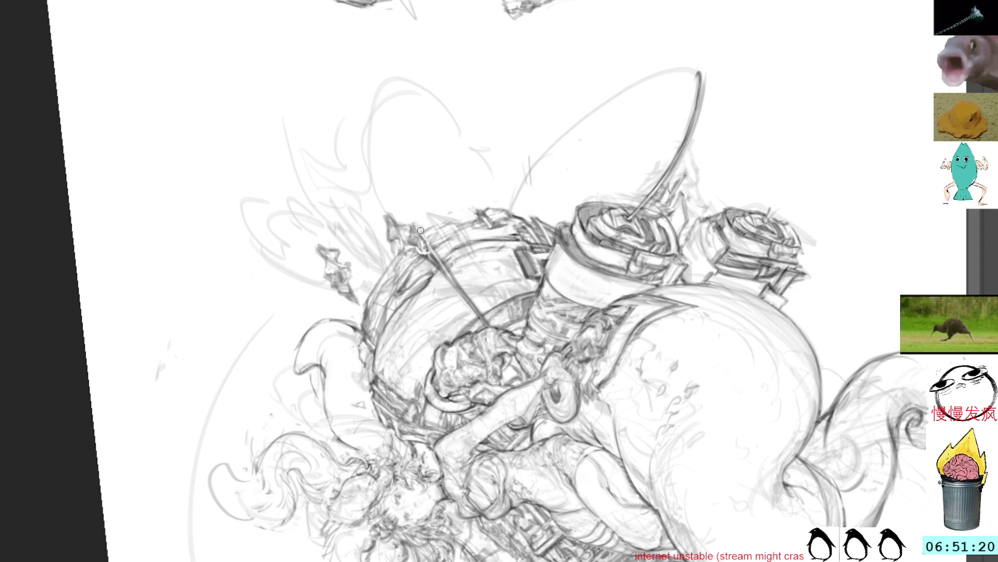
pyautogui.moveTo(413, 226); pyautogui.dragTo(475, 309)
pyautogui.moveTo(391, 215)
pyautogui.mouseDown()
pyautogui.moveTo(386, 236)
pyautogui.moveTo(387, 215)
pyautogui.moveTo(407, 220)
pyautogui.moveTo(400, 244)
pyautogui.mouseUp()
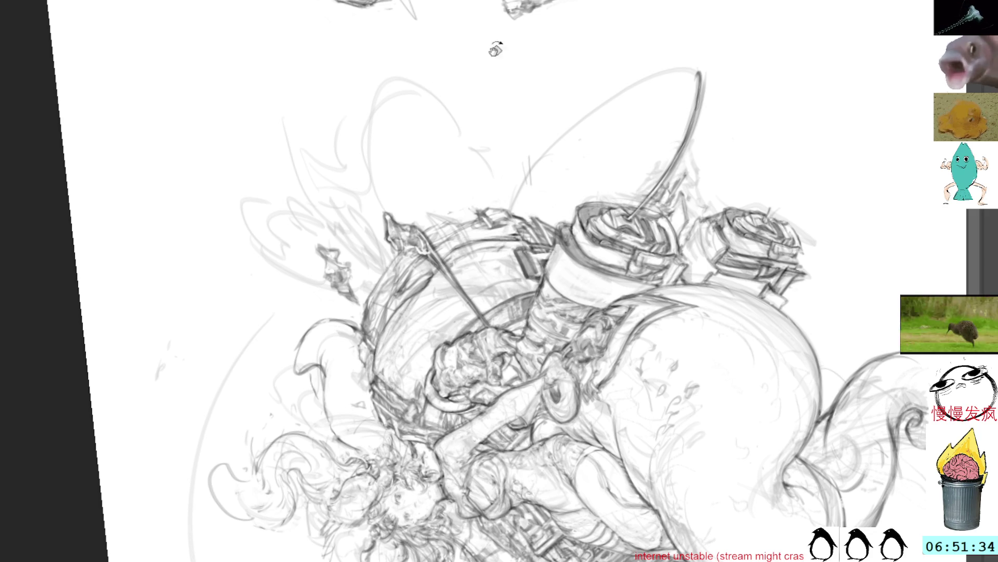
pyautogui.press('m')
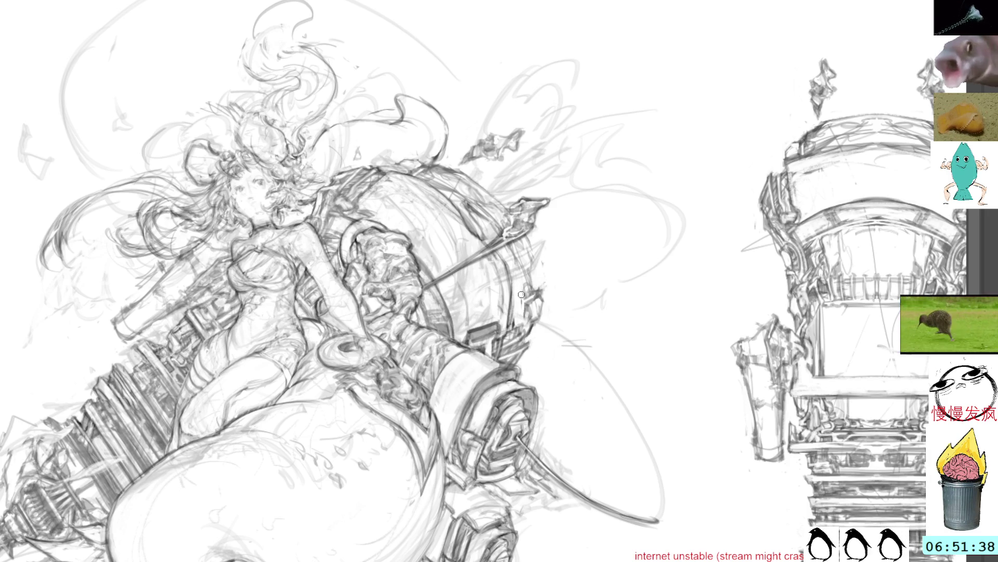
# Step: Strengthen the sphere's right and upper outline with darker strokes
pyautogui.moveTo(531, 273); pyautogui.dragTo(523, 325)
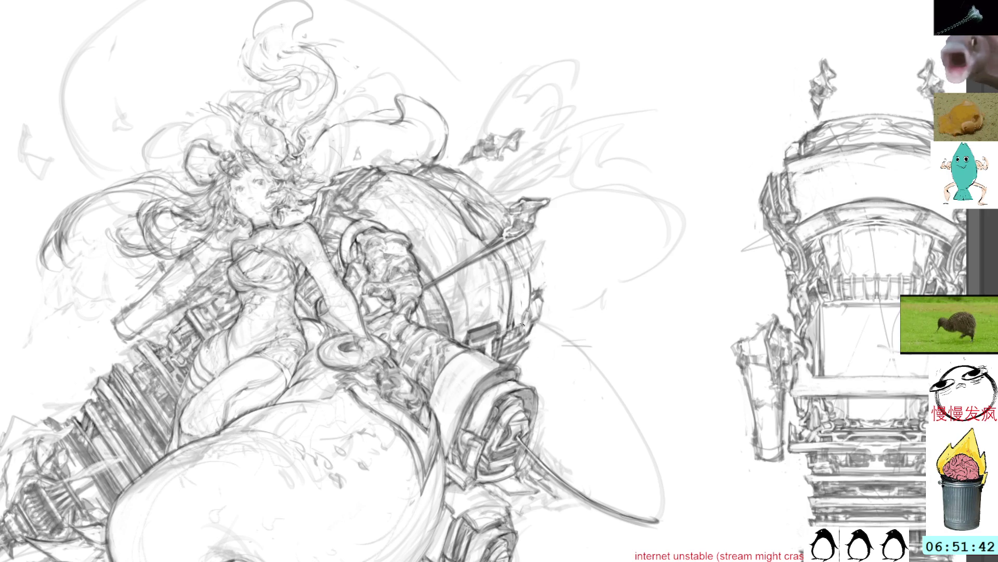
pyautogui.moveTo(530, 281); pyautogui.dragTo(524, 323)
pyautogui.moveTo(533, 266); pyautogui.dragTo(528, 278)
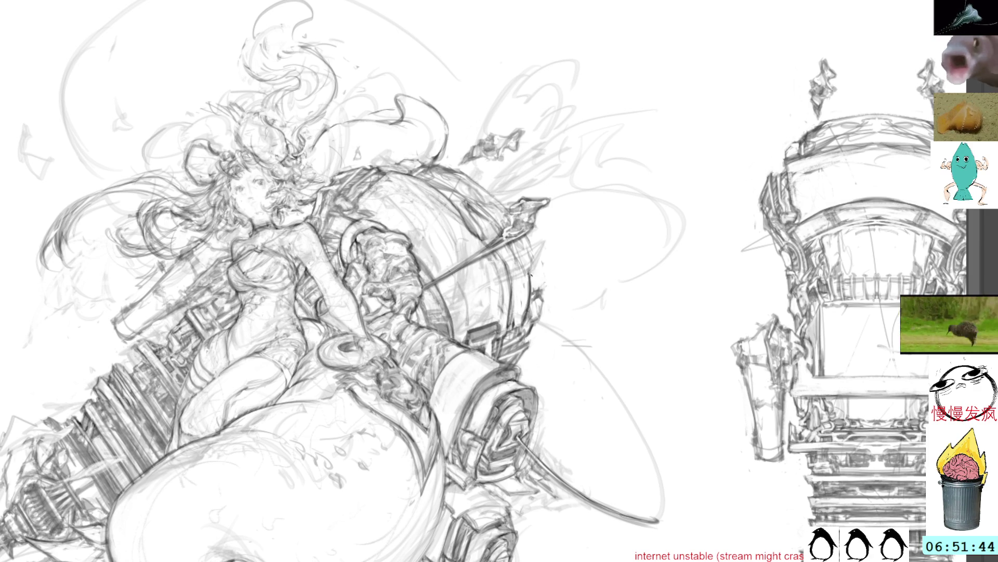
pyautogui.moveTo(524, 240)
pyautogui.mouseDown()
pyautogui.moveTo(531, 275)
pyautogui.moveTo(425, 188)
pyautogui.moveTo(494, 125)
pyautogui.moveTo(518, 215)
pyautogui.mouseUp()
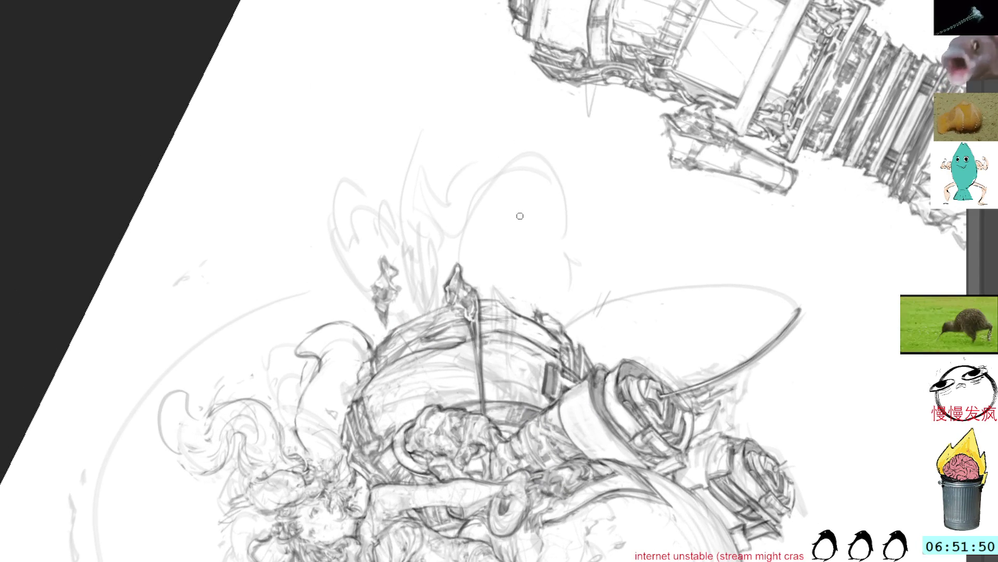
# Step: Sketch a second spike and move it into place beside the first on the barrel
pyautogui.moveTo(493, 297)
pyautogui.mouseDown()
pyautogui.moveTo(507, 275)
pyautogui.moveTo(512, 295)
pyautogui.moveTo(507, 278)
pyautogui.mouseUp()
pyautogui.moveTo(510, 279); pyautogui.dragTo(513, 315)
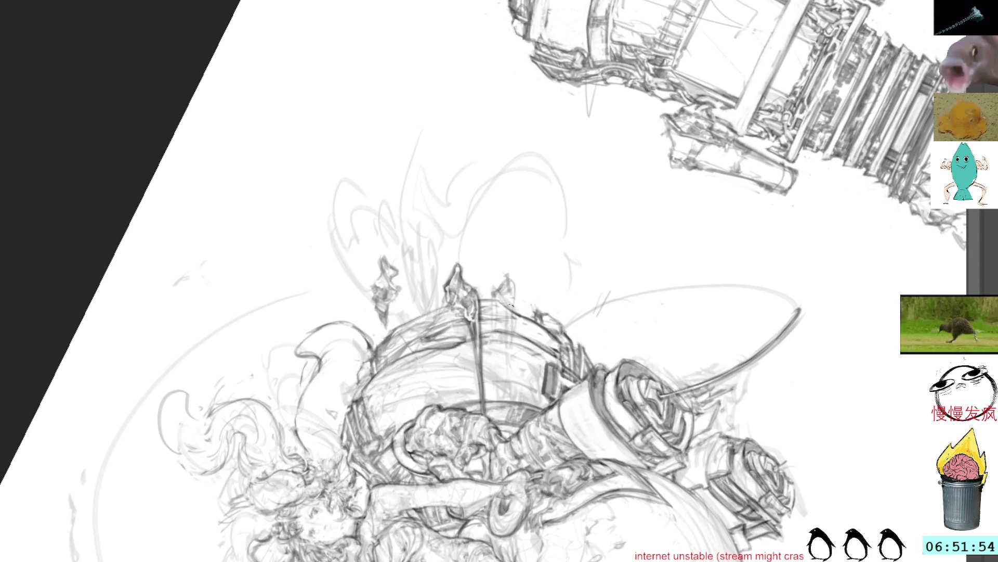
pyautogui.moveTo(368, 245)
pyautogui.mouseDown()
pyautogui.moveTo(372, 312)
pyautogui.moveTo(408, 241)
pyautogui.mouseUp()
pyautogui.hotkey('ctrl', 't')
pyautogui.moveTo(386, 274)
pyautogui.mouseDown()
pyautogui.moveTo(517, 286)
pyautogui.moveTo(543, 272)
pyautogui.mouseUp()
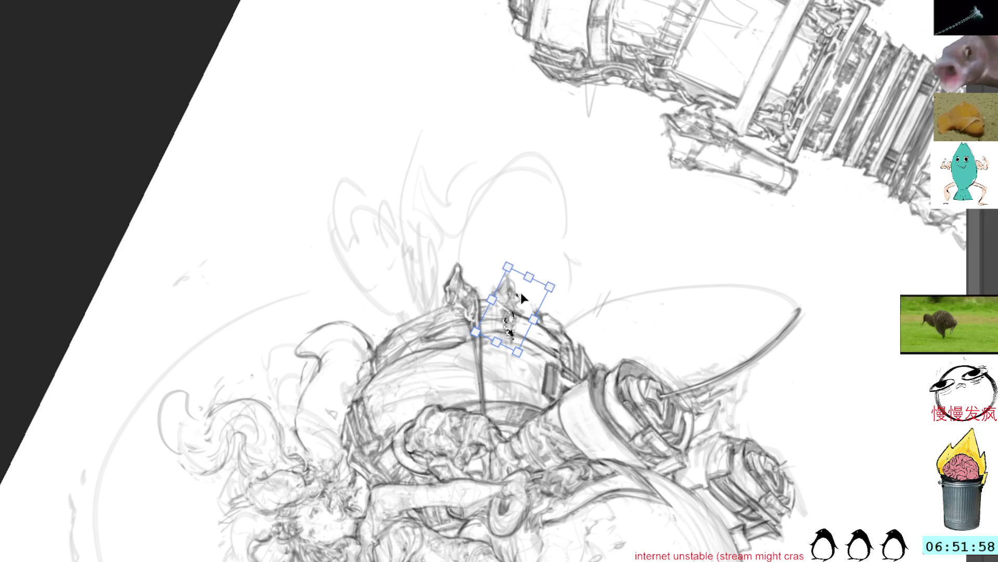
pyautogui.press('Return')
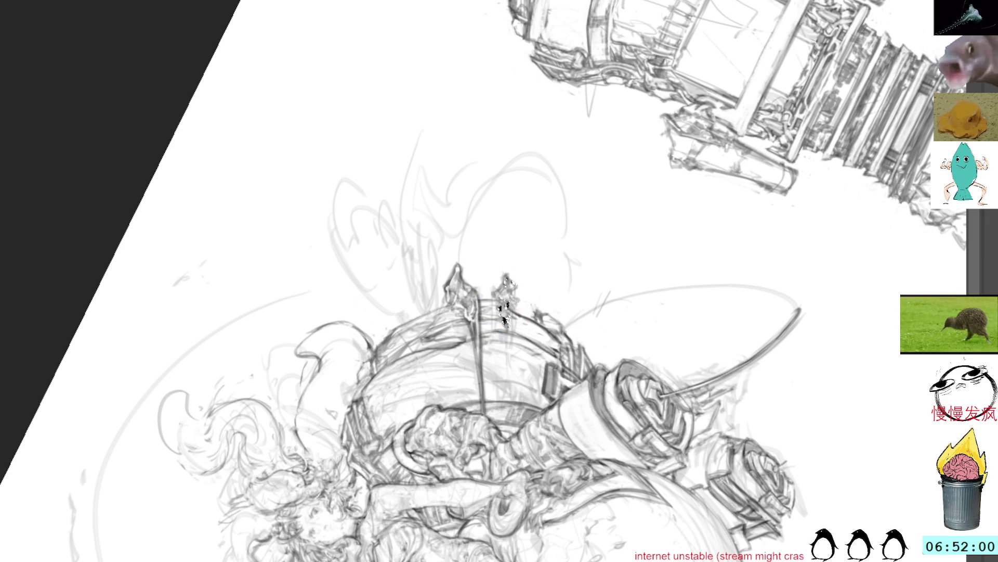
pyautogui.press('b')
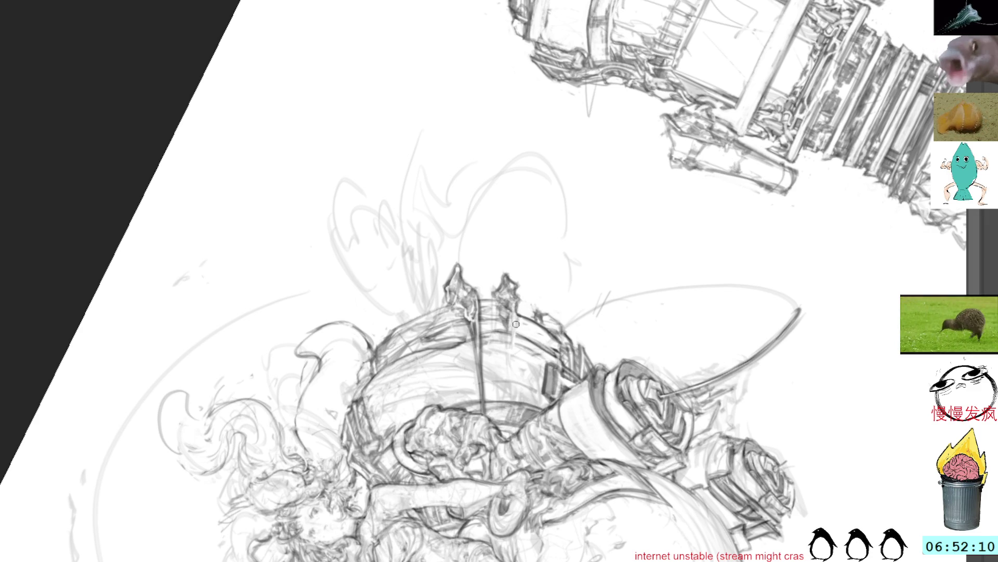
# Step: Draw and darken a second diagonal rod below the new spike, then reset the view
pyautogui.press('r')
pyautogui.moveTo(582, 155)
pyautogui.mouseDown()
pyautogui.moveTo(492, 169)
pyautogui.moveTo(503, 213)
pyautogui.mouseUp()
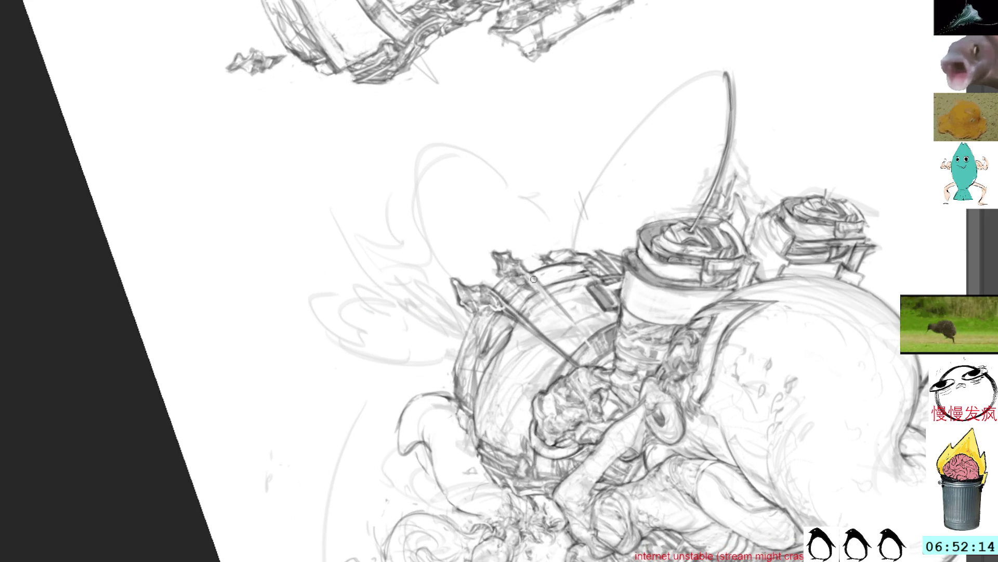
pyautogui.moveTo(530, 272); pyautogui.dragTo(602, 355)
pyautogui.moveTo(568, 316); pyautogui.dragTo(602, 352)
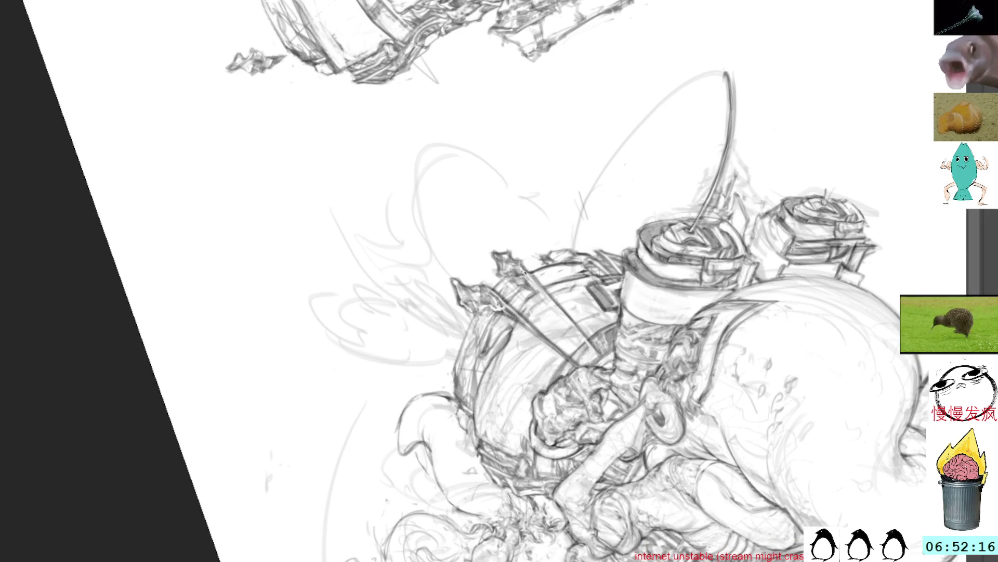
pyautogui.moveTo(531, 281); pyautogui.dragTo(596, 351)
pyautogui.moveTo(561, 315); pyautogui.dragTo(603, 357)
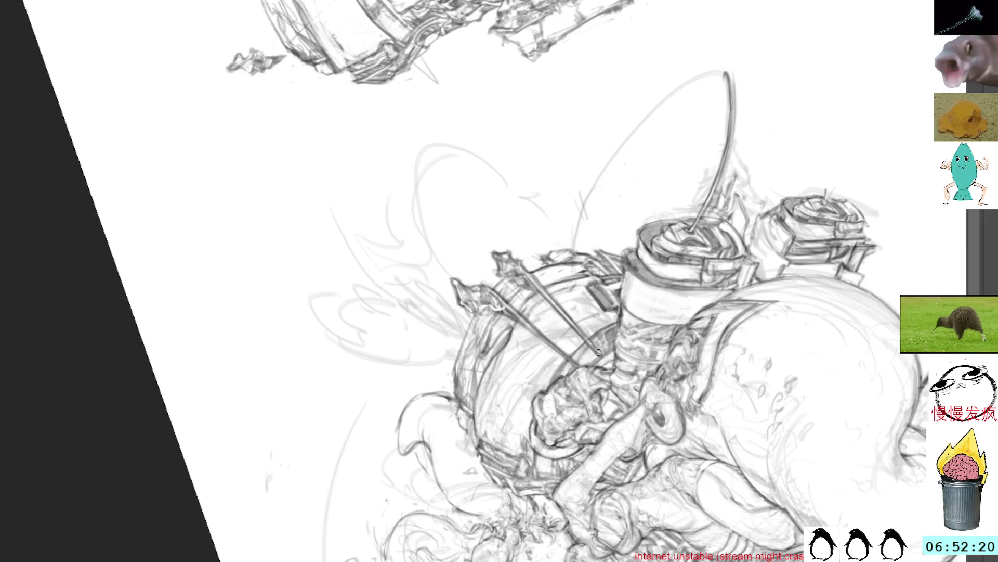
pyautogui.moveTo(516, 252)
pyautogui.mouseDown()
pyautogui.moveTo(642, 145)
pyautogui.moveTo(509, 248)
pyautogui.mouseUp()
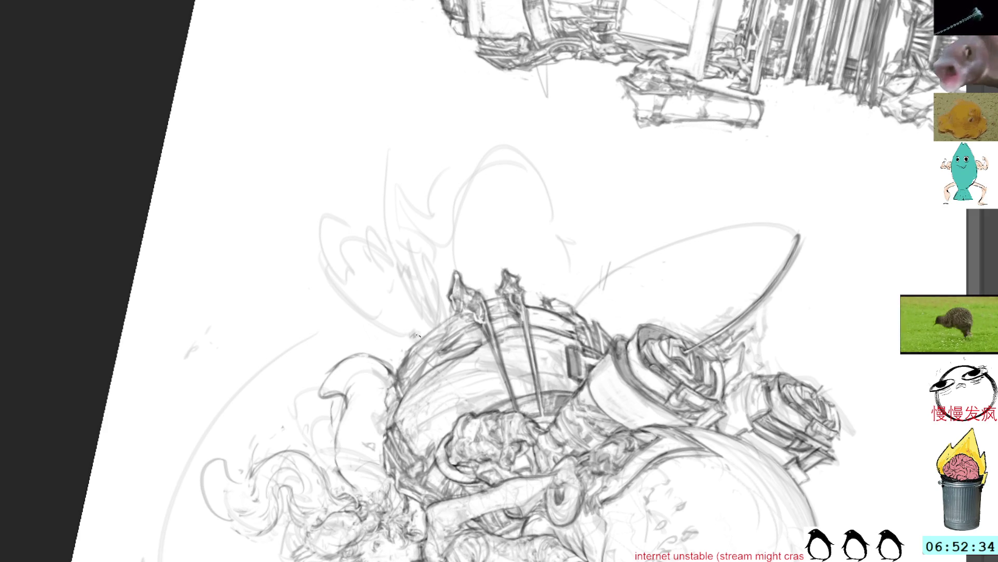
pyautogui.hotkey('ctrl', '0')
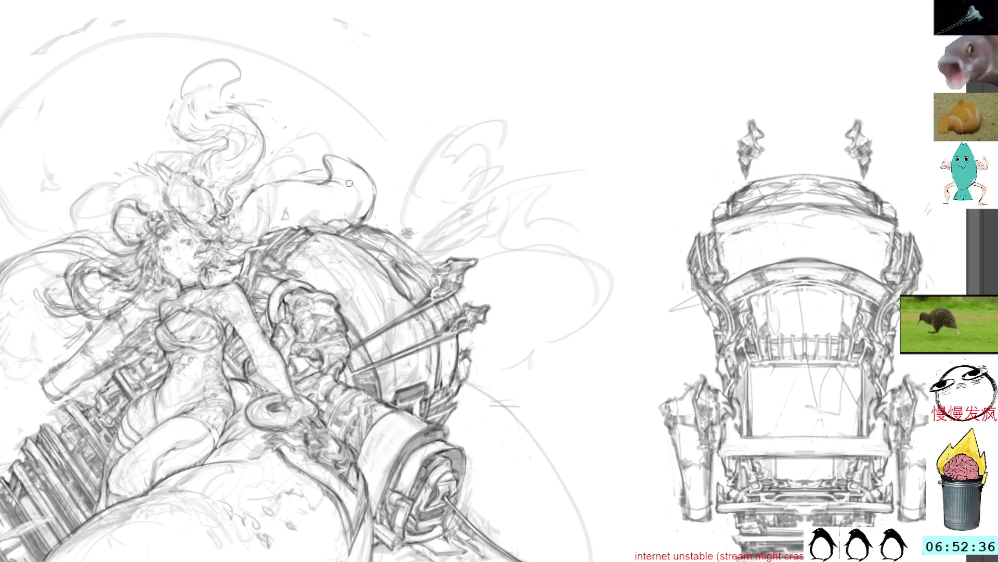
# Step: Sketch long sweeping wing strokes fanning up and right from behind the girl
pyautogui.moveTo(420, 165); pyautogui.dragTo(414, 216)
pyautogui.moveTo(438, 141)
pyautogui.mouseDown()
pyautogui.moveTo(402, 213)
pyautogui.moveTo(407, 186)
pyautogui.mouseUp()
pyautogui.moveTo(507, 111); pyautogui.dragTo(456, 181)
pyautogui.moveTo(491, 142)
pyautogui.mouseDown()
pyautogui.moveTo(455, 184)
pyautogui.moveTo(577, 146)
pyautogui.mouseUp()
pyautogui.moveTo(465, 187)
pyautogui.mouseDown()
pyautogui.moveTo(494, 152)
pyautogui.moveTo(633, 116)
pyautogui.mouseUp()
pyautogui.moveTo(477, 172); pyautogui.dragTo(623, 105)
pyautogui.moveTo(514, 200)
pyautogui.mouseDown()
pyautogui.moveTo(611, 102)
pyautogui.moveTo(509, 200)
pyautogui.moveTo(635, 139)
pyautogui.mouseUp()
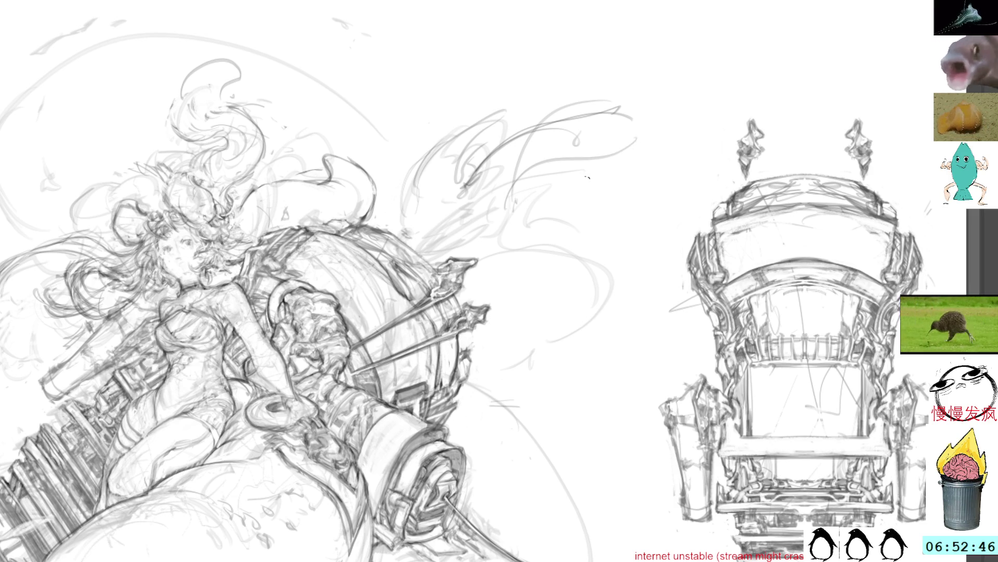
pyautogui.moveTo(413, 449)
pyautogui.mouseDown()
pyautogui.moveTo(657, 141)
pyautogui.moveTo(661, 240)
pyautogui.mouseUp()
pyautogui.moveTo(414, 422); pyautogui.dragTo(408, 432)
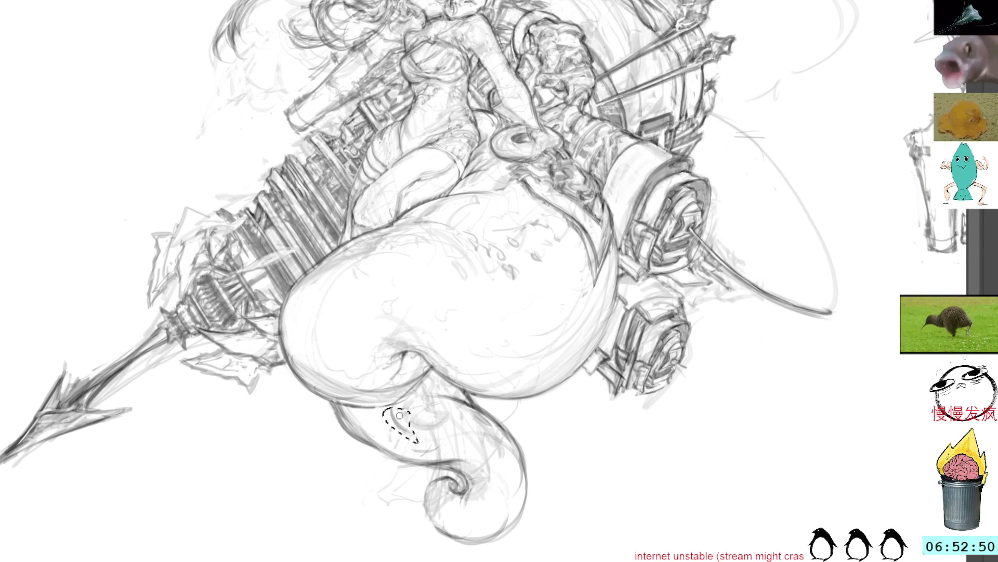
# Step: Drop the tail selection and switch to the sheet of character sketches
pyautogui.hotkey('ctrl', 'd')
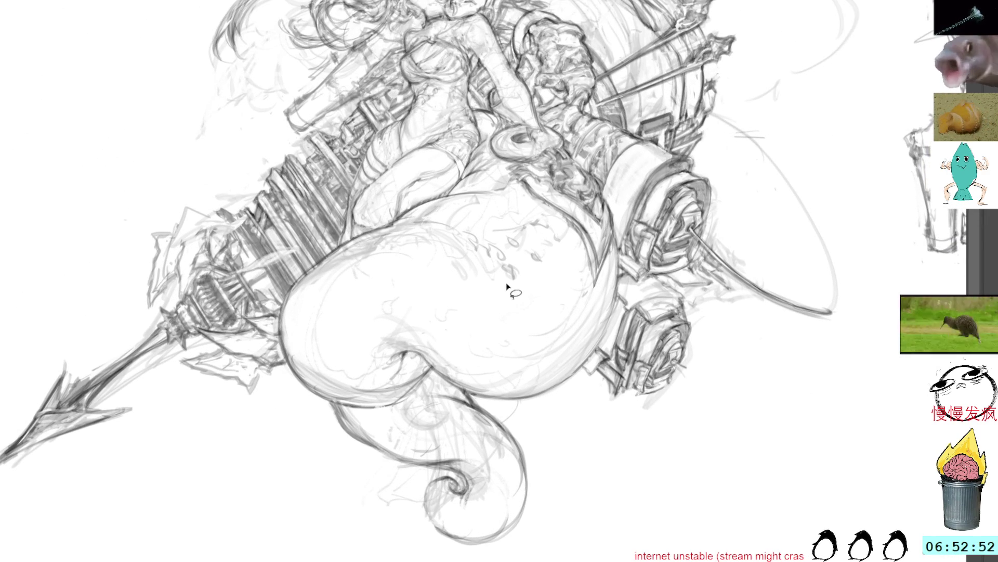
pyautogui.moveTo(416, 238); pyautogui.dragTo(584, 386)
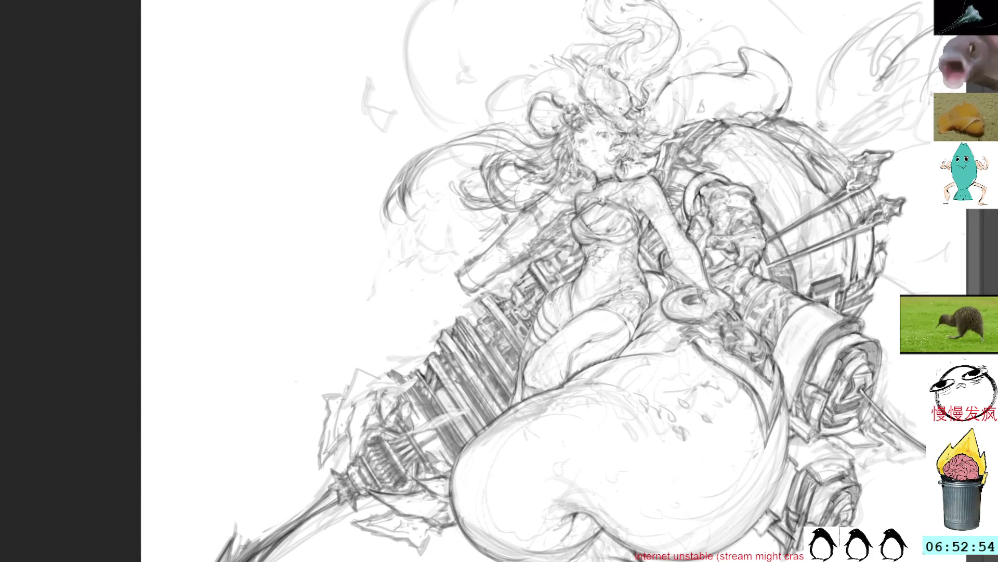
pyautogui.moveTo(663, 101); pyautogui.dragTo(590, 201)
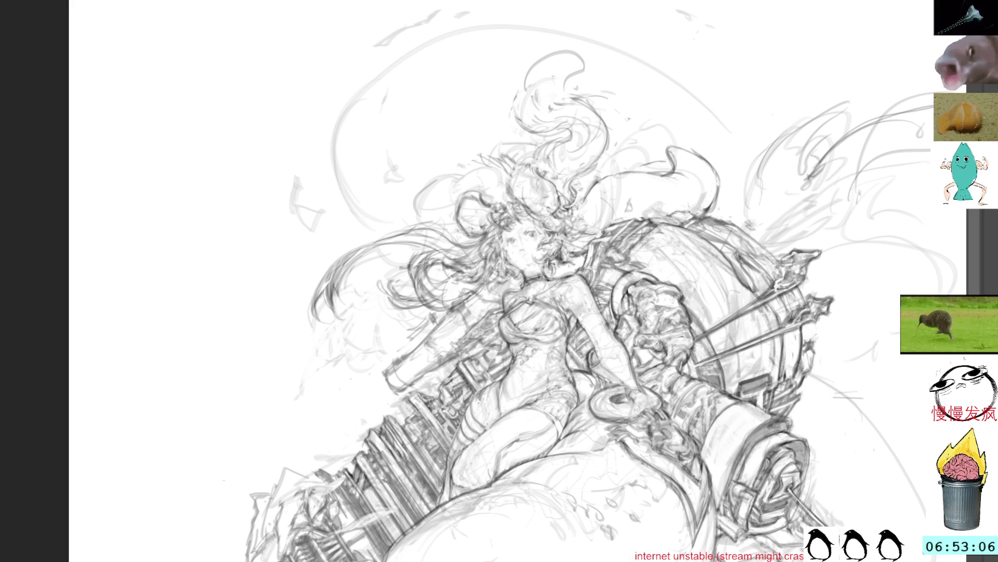
pyautogui.hotkey('alt', 'Tab')
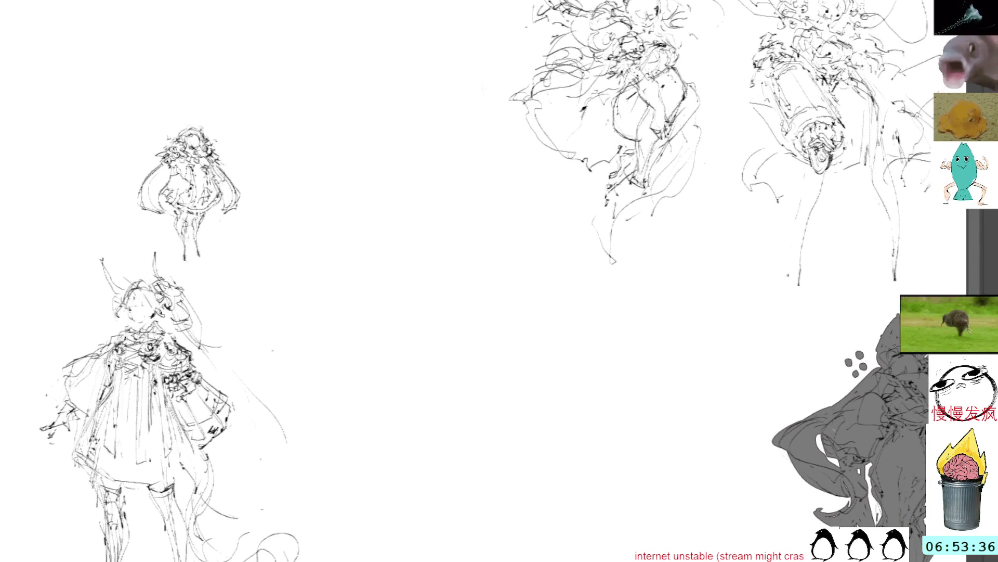
# Step: Undo a test stroke, then pencil a rough circular head with a few short strokes beneath it
pyautogui.moveTo(446, 242); pyautogui.dragTo(435, 272)
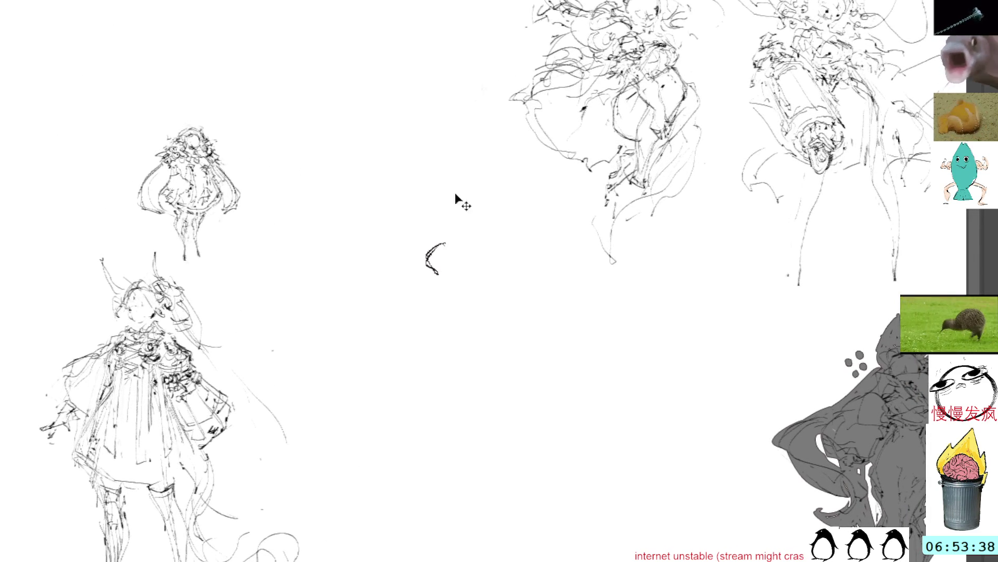
pyautogui.hotkey('ctrl', 'z')
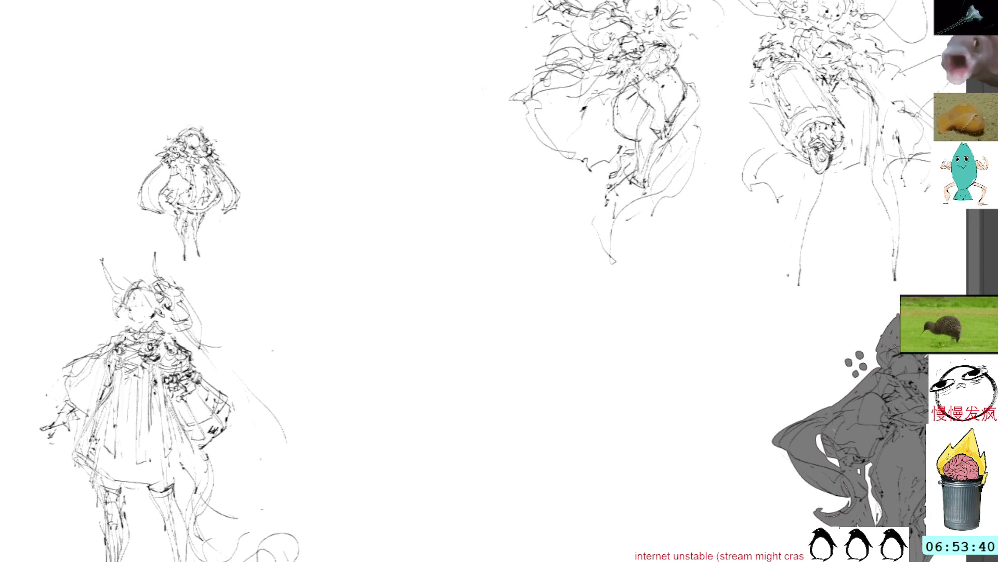
pyautogui.moveTo(431, 229)
pyautogui.mouseDown()
pyautogui.moveTo(425, 274)
pyautogui.moveTo(440, 240)
pyautogui.mouseUp()
pyautogui.moveTo(434, 273)
pyautogui.mouseDown()
pyautogui.moveTo(456, 271)
pyautogui.moveTo(436, 276)
pyautogui.mouseUp()
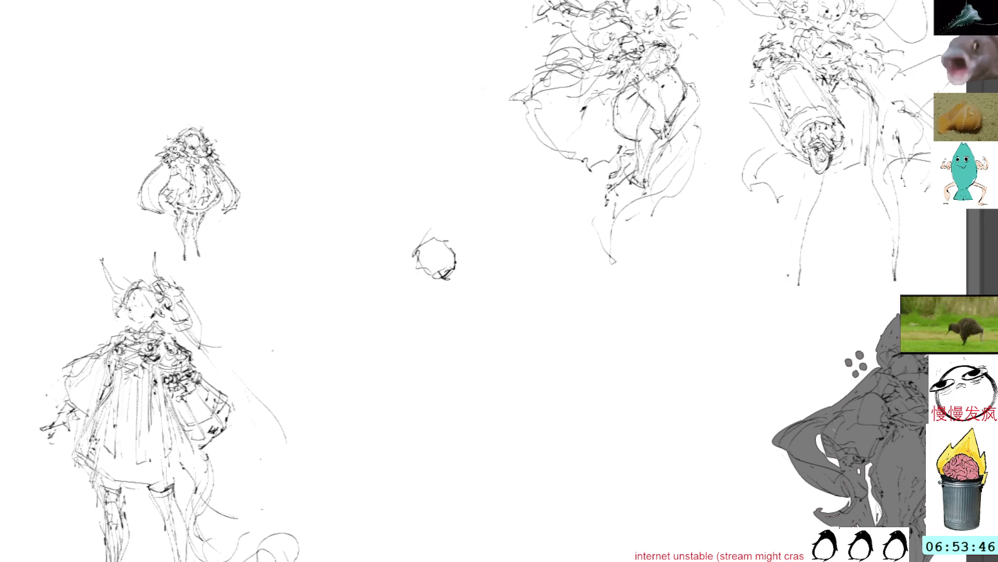
pyautogui.moveTo(431, 285); pyautogui.dragTo(456, 294)
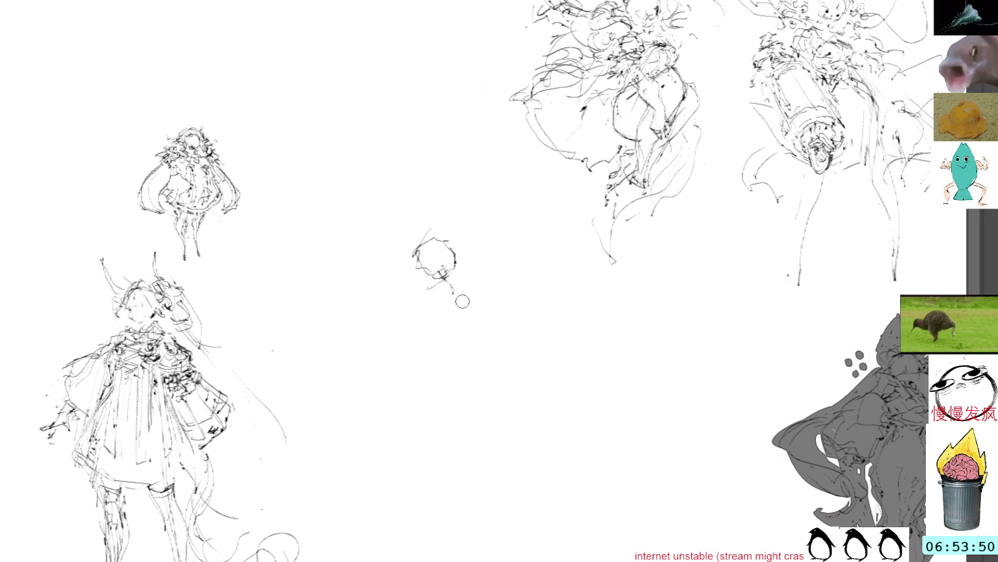
pyautogui.moveTo(446, 303)
pyautogui.mouseDown()
pyautogui.moveTo(475, 317)
pyautogui.moveTo(442, 283)
pyautogui.moveTo(397, 320)
pyautogui.moveTo(438, 271)
pyautogui.mouseUp()
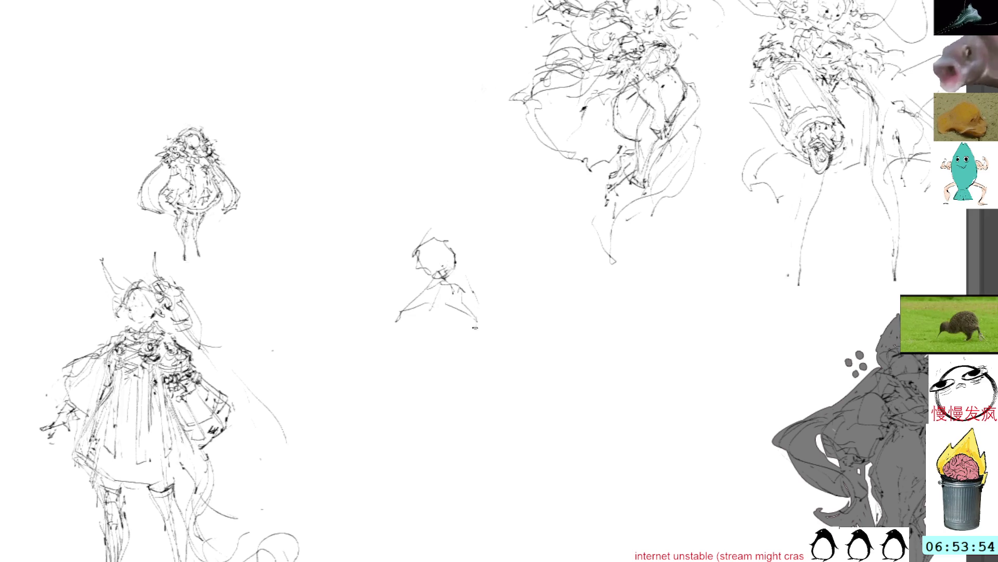
# Step: Sketch the small figure's long leg strokes stretching out to the left
pyautogui.moveTo(412, 311); pyautogui.dragTo(367, 339)
pyautogui.moveTo(394, 322)
pyautogui.mouseDown()
pyautogui.moveTo(460, 303)
pyautogui.moveTo(356, 356)
pyautogui.moveTo(349, 365)
pyautogui.moveTo(368, 355)
pyautogui.moveTo(362, 375)
pyautogui.mouseUp()
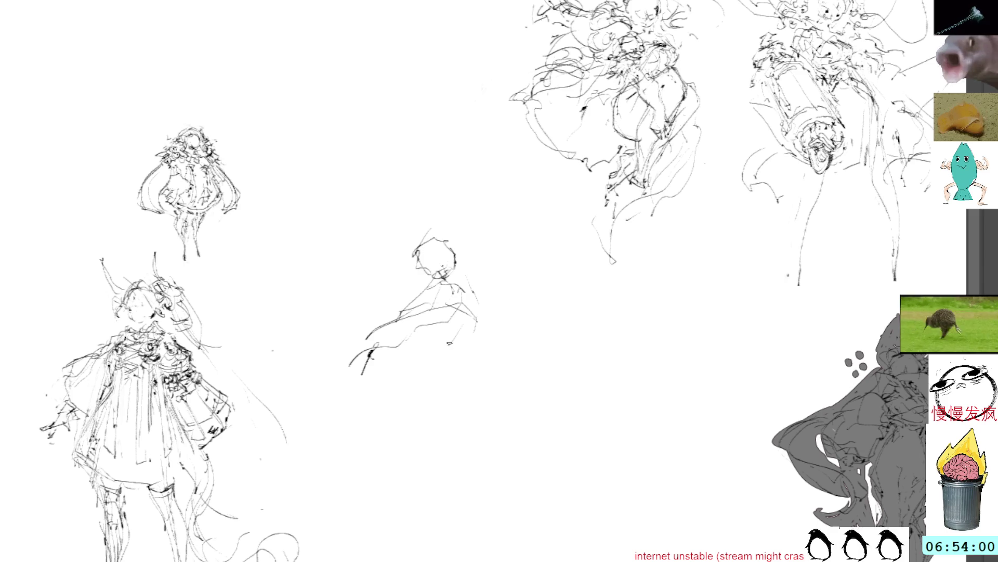
pyautogui.moveTo(450, 343); pyautogui.dragTo(448, 360)
# Step: Lasso the figure and free-transform it, tilting it clockwise, shrinking it and shifting it up
pyautogui.moveTo(439, 216)
pyautogui.mouseDown()
pyautogui.moveTo(357, 401)
pyautogui.moveTo(440, 216)
pyautogui.moveTo(442, 234)
pyautogui.mouseUp()
pyautogui.hotkey('ctrl', 't')
pyautogui.moveTo(478, 282); pyautogui.dragTo(491, 255)
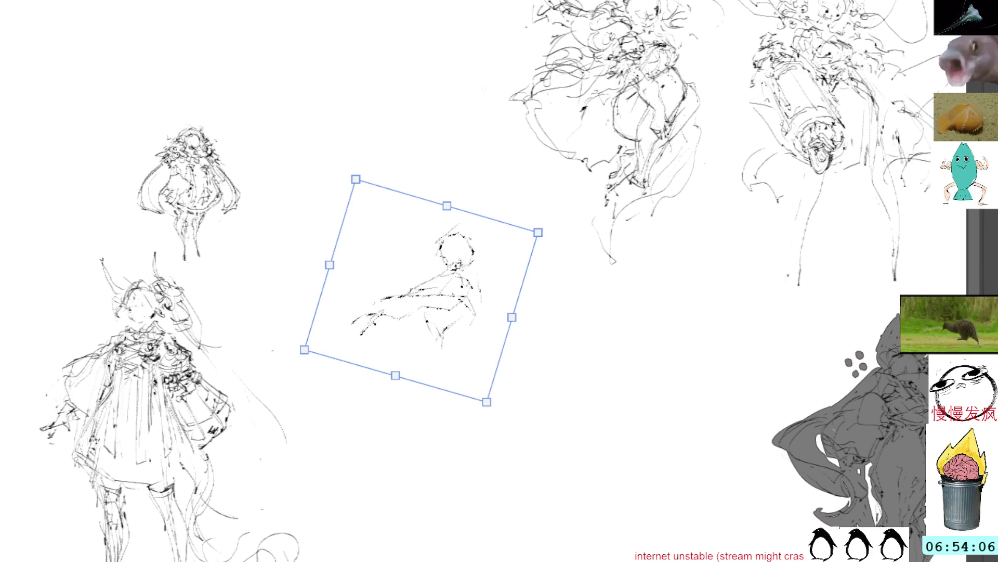
# Step: Commit the free transform so the tilted, smaller figure stays in its new spot
pyautogui.press('Return')
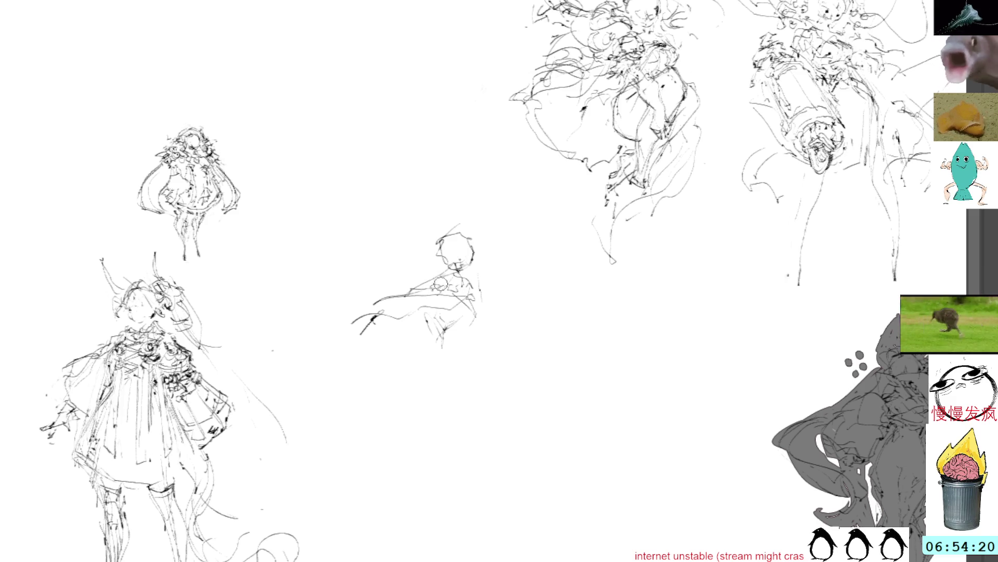
# Step: Sketch the girl's reaching arm down to the hand and add body lines
pyautogui.moveTo(475, 320)
pyautogui.mouseDown()
pyautogui.moveTo(509, 336)
pyautogui.moveTo(557, 321)
pyautogui.mouseUp()
pyautogui.moveTo(478, 291)
pyautogui.mouseDown()
pyautogui.moveTo(519, 335)
pyautogui.moveTo(584, 316)
pyautogui.mouseUp()
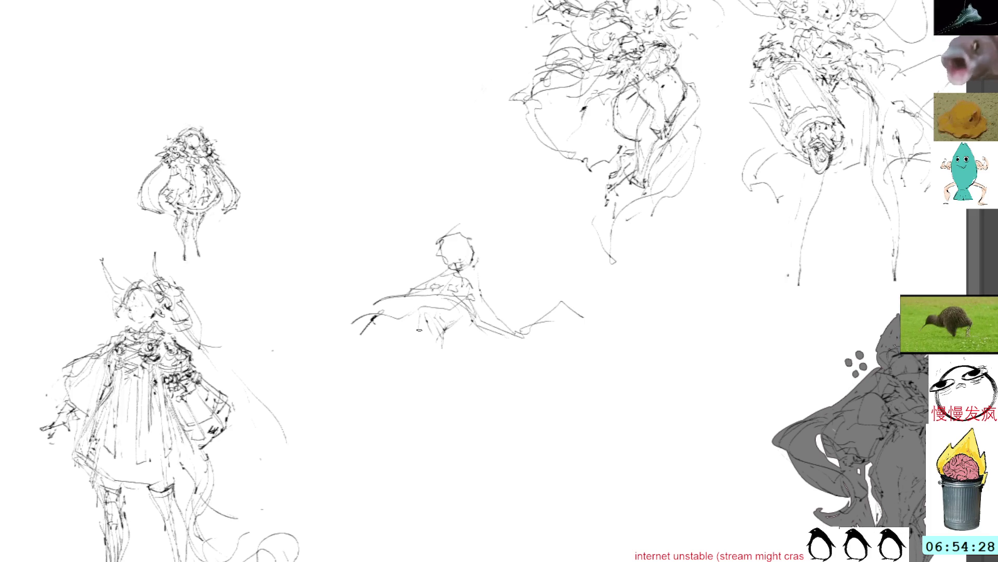
pyautogui.moveTo(437, 337)
pyautogui.mouseDown()
pyautogui.moveTo(451, 333)
pyautogui.moveTo(455, 342)
pyautogui.moveTo(447, 339)
pyautogui.mouseUp()
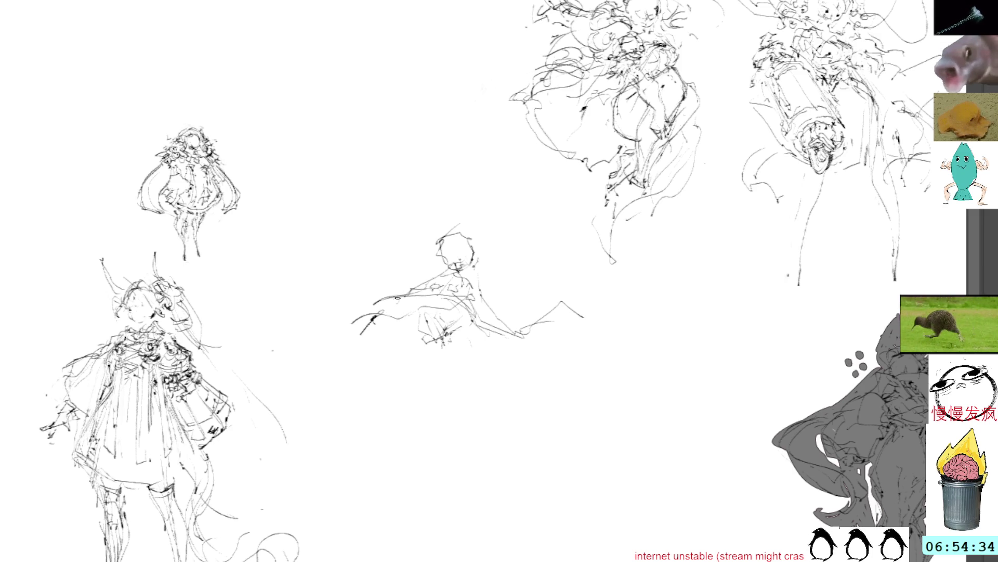
pyautogui.moveTo(397, 294); pyautogui.dragTo(447, 274)
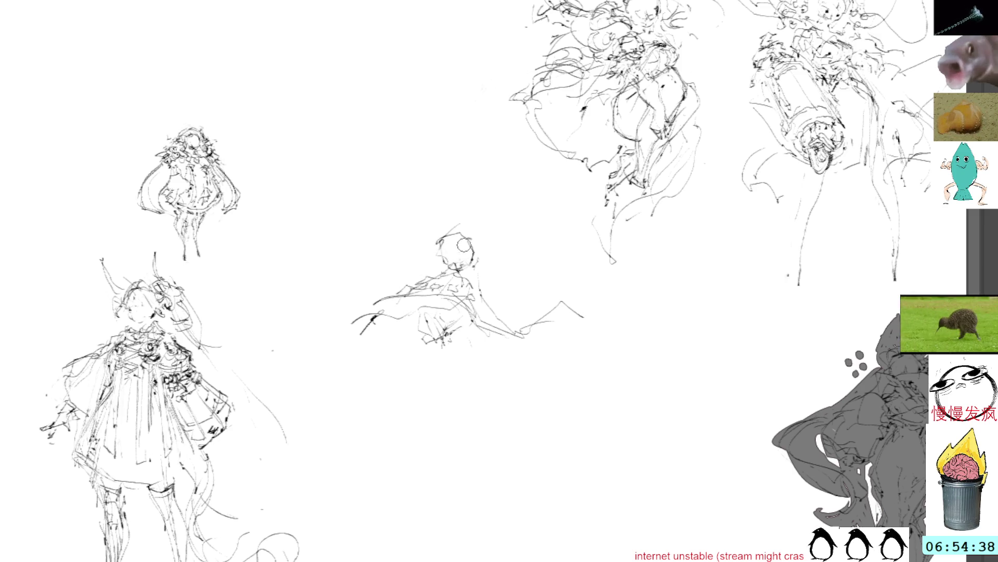
# Step: Draw the profile face and right side of the head with small marks around it
pyautogui.moveTo(446, 236)
pyautogui.mouseDown()
pyautogui.moveTo(428, 254)
pyautogui.moveTo(455, 233)
pyautogui.moveTo(489, 258)
pyautogui.mouseUp()
pyautogui.moveTo(483, 262); pyautogui.dragTo(467, 270)
pyautogui.moveTo(429, 239); pyautogui.dragTo(437, 242)
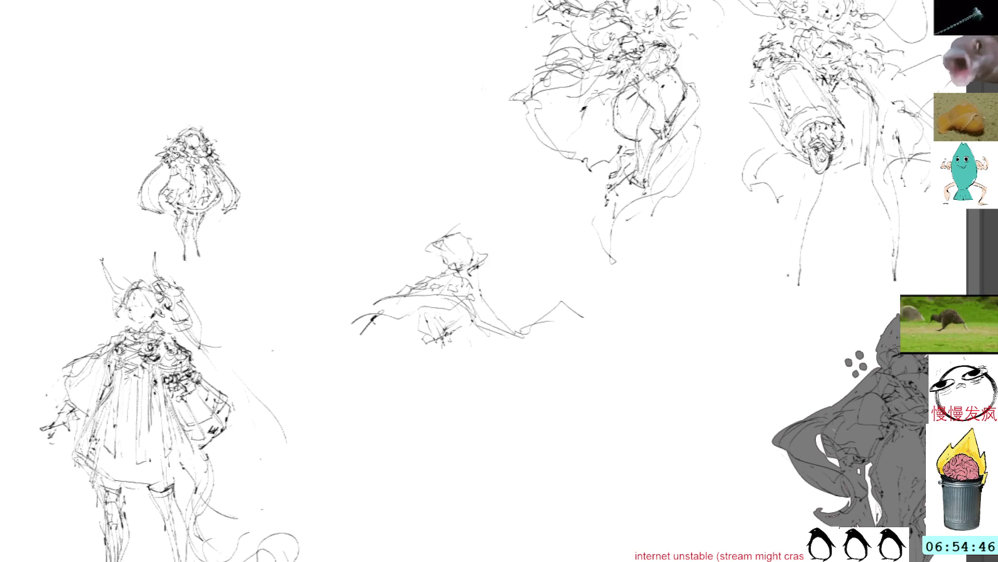
pyautogui.moveTo(472, 272); pyautogui.dragTo(486, 279)
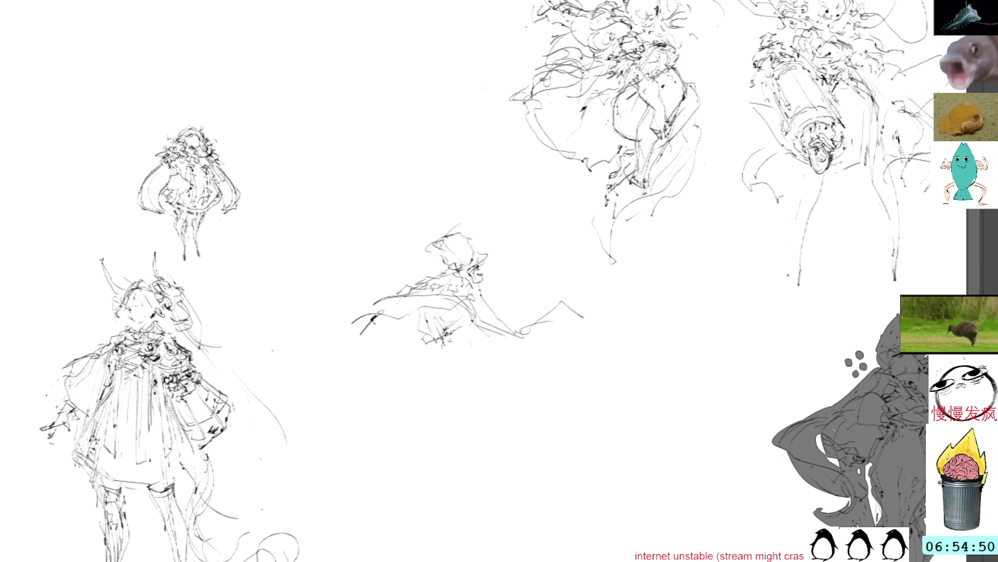
pyautogui.moveTo(485, 266); pyautogui.dragTo(503, 279)
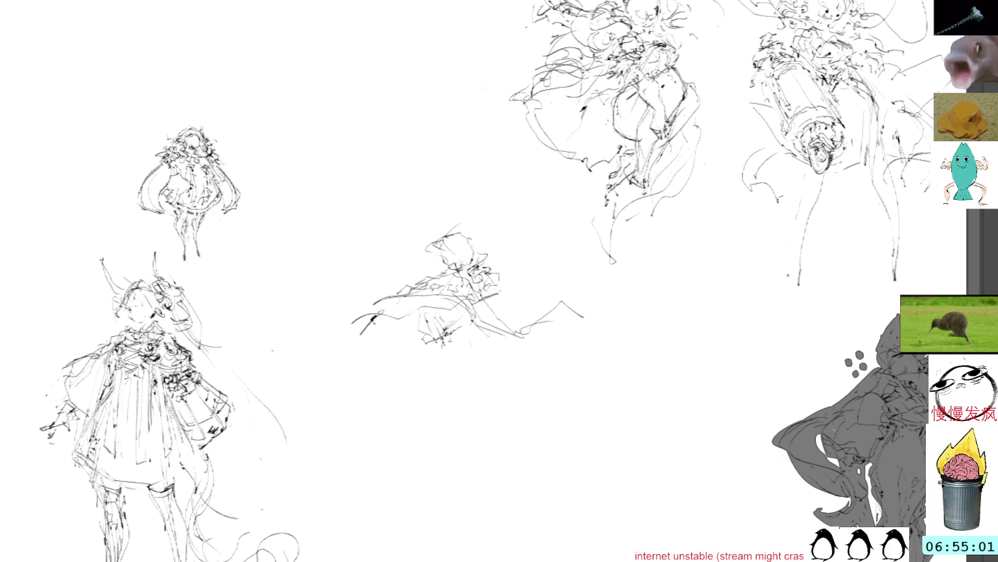
pyautogui.moveTo(506, 301)
pyautogui.mouseDown()
pyautogui.moveTo(531, 271)
pyautogui.moveTo(484, 265)
pyautogui.moveTo(515, 266)
pyautogui.moveTo(483, 231)
pyautogui.moveTo(466, 250)
pyautogui.moveTo(471, 261)
pyautogui.moveTo(476, 242)
pyautogui.moveTo(463, 257)
pyautogui.mouseUp()
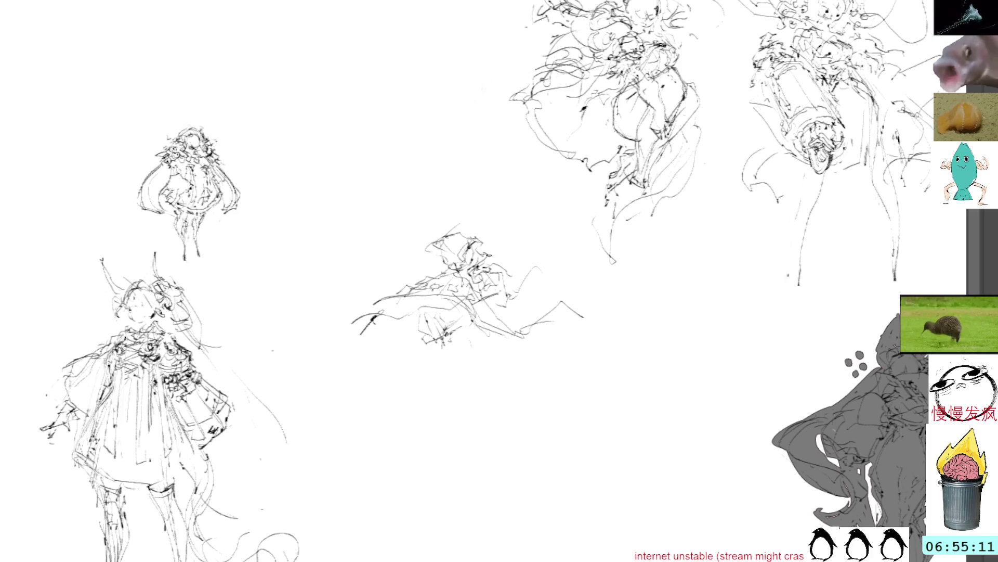
# Step: Add long hair strands streaming far out to the right of the head
pyautogui.moveTo(499, 316)
pyautogui.mouseDown()
pyautogui.moveTo(555, 302)
pyautogui.moveTo(546, 262)
pyautogui.moveTo(565, 277)
pyautogui.mouseUp()
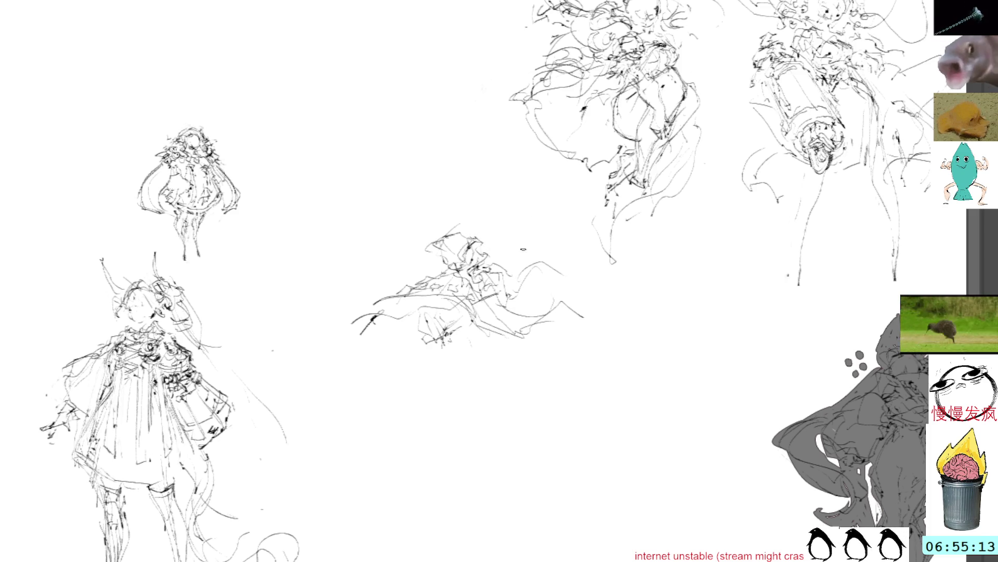
pyautogui.moveTo(486, 251); pyautogui.dragTo(556, 292)
pyautogui.moveTo(551, 275)
pyautogui.mouseDown()
pyautogui.moveTo(558, 292)
pyautogui.moveTo(590, 284)
pyautogui.moveTo(654, 295)
pyautogui.moveTo(671, 268)
pyautogui.mouseUp()
pyautogui.moveTo(580, 283); pyautogui.dragTo(596, 294)
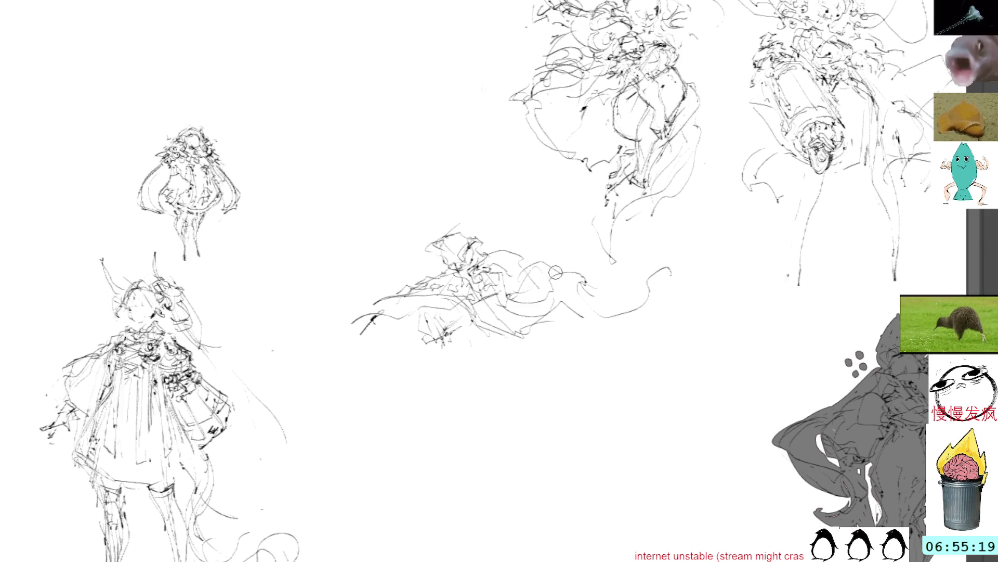
pyautogui.moveTo(591, 309)
pyautogui.mouseDown()
pyautogui.moveTo(607, 343)
pyautogui.moveTo(661, 300)
pyautogui.mouseUp()
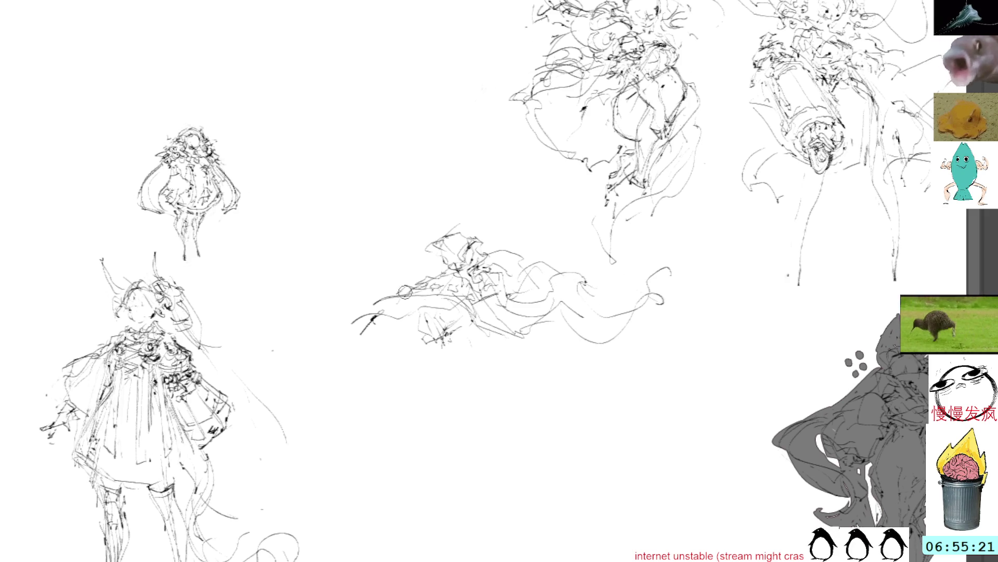
# Step: Sketch the skirt folds and the long lower leg, undoing one stray mark
pyautogui.moveTo(428, 340)
pyautogui.mouseDown()
pyautogui.moveTo(434, 361)
pyautogui.moveTo(468, 346)
pyautogui.moveTo(421, 398)
pyautogui.moveTo(494, 379)
pyautogui.moveTo(466, 352)
pyautogui.moveTo(494, 363)
pyautogui.mouseUp()
pyautogui.moveTo(425, 366)
pyautogui.mouseDown()
pyautogui.moveTo(434, 400)
pyautogui.moveTo(461, 411)
pyautogui.moveTo(428, 537)
pyautogui.mouseUp()
pyautogui.moveTo(457, 453); pyautogui.dragTo(430, 545)
pyautogui.moveTo(442, 447); pyautogui.dragTo(440, 473)
pyautogui.moveTo(493, 402)
pyautogui.mouseDown()
pyautogui.moveTo(512, 423)
pyautogui.moveTo(471, 421)
pyautogui.moveTo(453, 560)
pyautogui.mouseUp()
pyautogui.hotkey('ctrl', 'z')
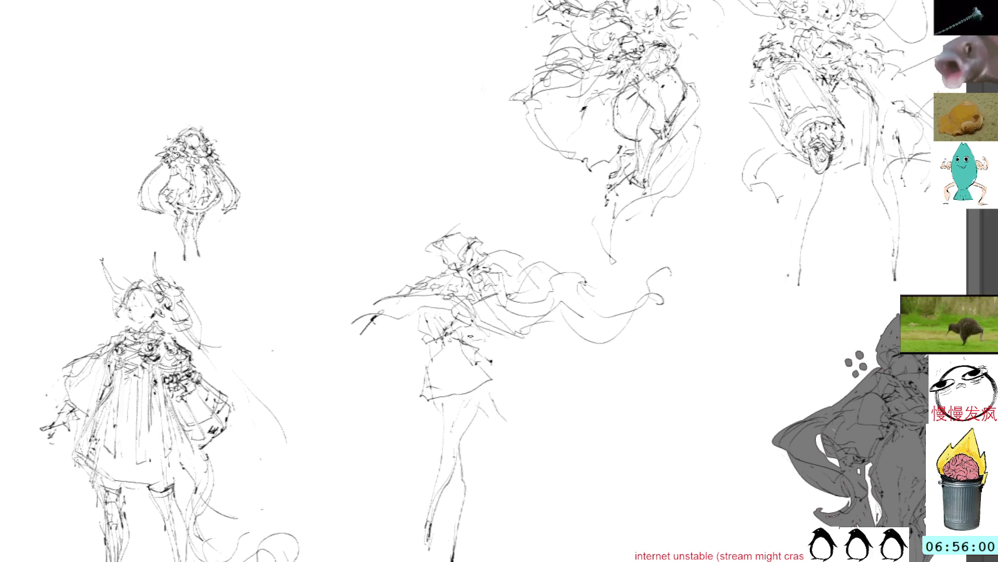
# Step: Add a pencil stroke on the girl's skirt
pyautogui.moveTo(484, 349); pyautogui.dragTo(511, 373)
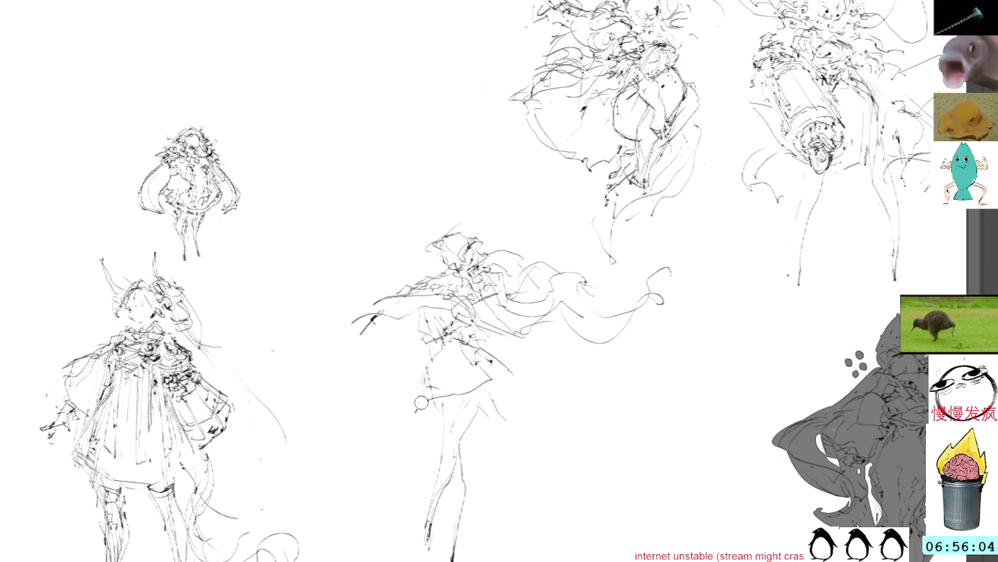
# Step: Firm up the skirt hem and front leg line downward, then lasso the leg area
pyautogui.moveTo(409, 411)
pyautogui.mouseDown()
pyautogui.moveTo(468, 405)
pyautogui.moveTo(492, 372)
pyautogui.moveTo(500, 381)
pyautogui.moveTo(515, 366)
pyautogui.mouseUp()
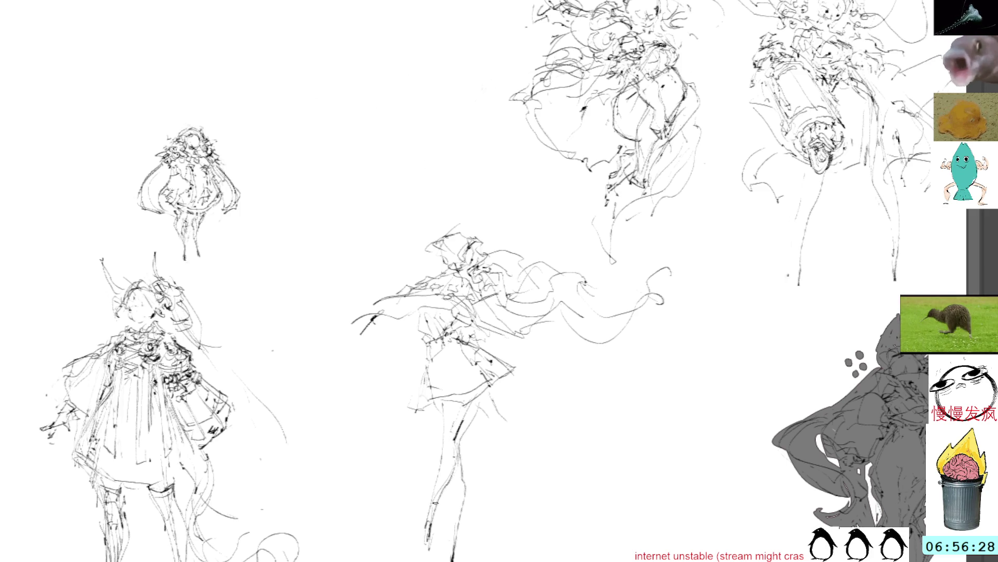
pyautogui.moveTo(435, 452)
pyautogui.mouseDown()
pyautogui.moveTo(421, 552)
pyautogui.moveTo(440, 460)
pyautogui.mouseUp()
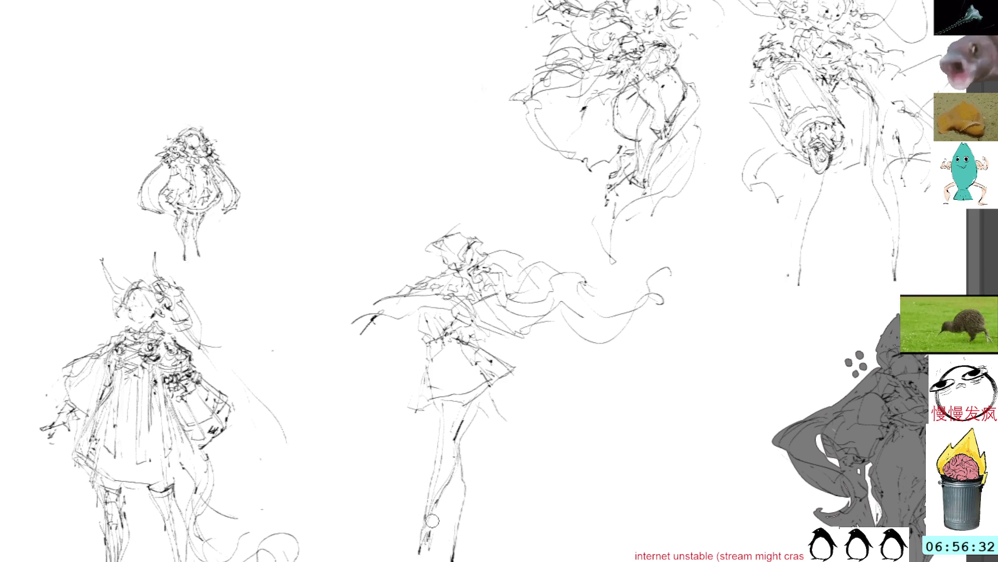
pyautogui.moveTo(440, 500); pyautogui.dragTo(425, 552)
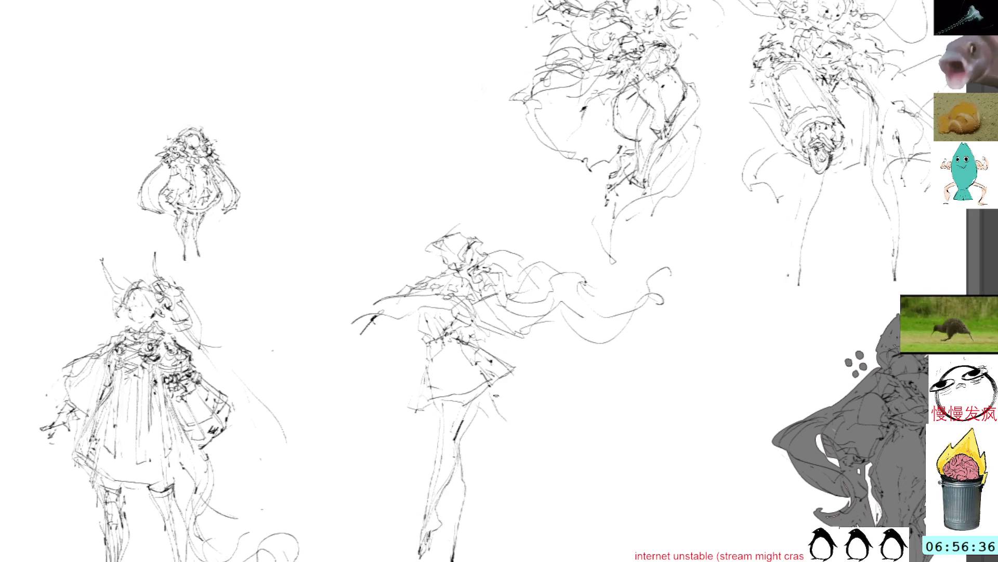
pyautogui.moveTo(480, 408); pyautogui.dragTo(483, 413)
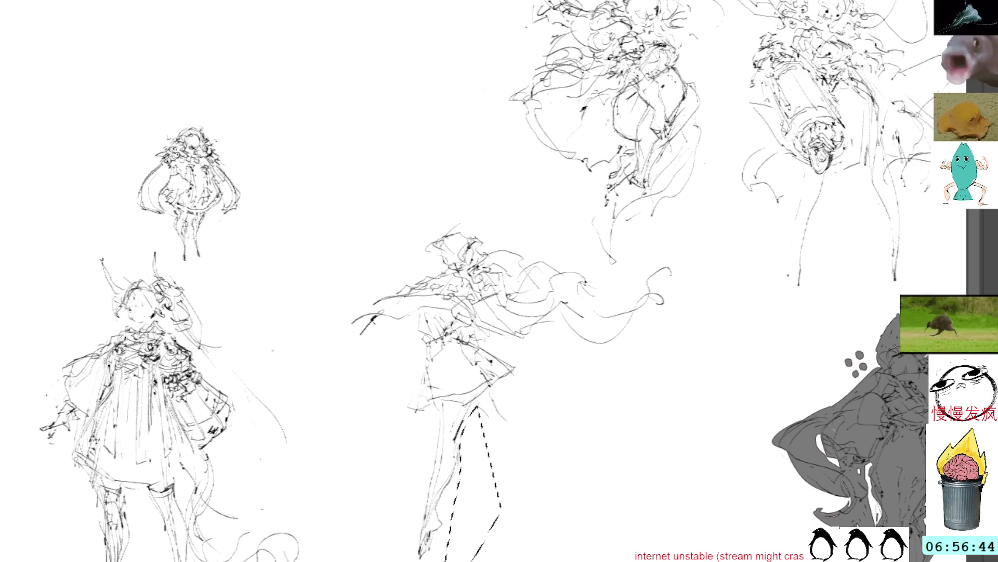
# Step: Drop the leg selection and start the second leg below the skirt
pyautogui.hotkey('ctrl', 'd')
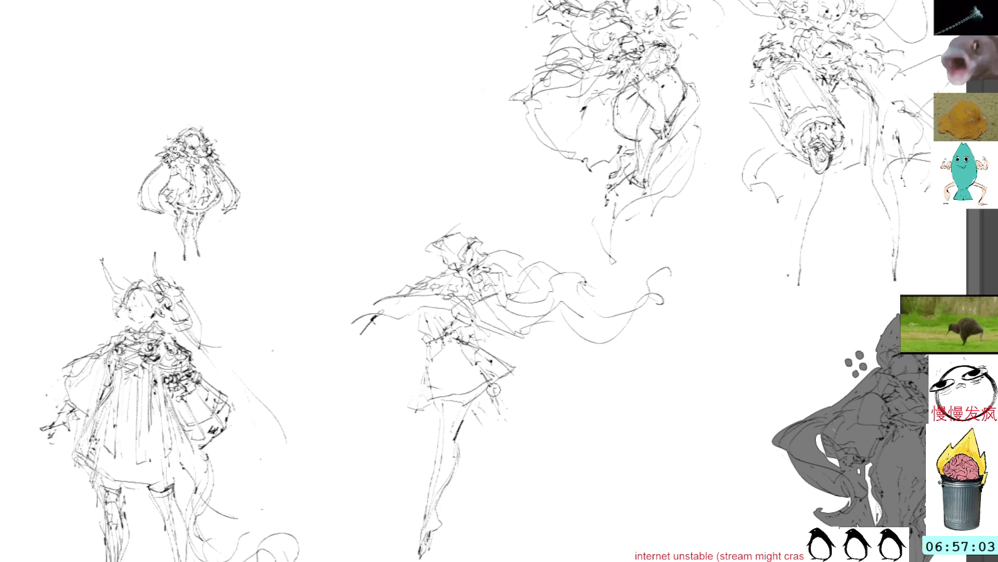
pyautogui.moveTo(501, 424); pyautogui.dragTo(530, 448)
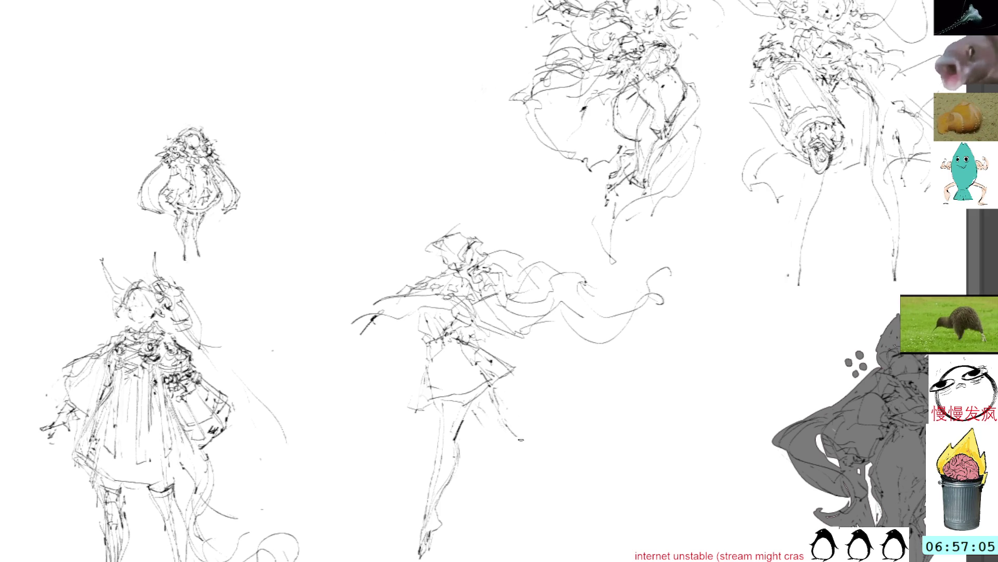
# Step: Draw the striding back leg's outline down to the foot and darken its lower part
pyautogui.moveTo(489, 422)
pyautogui.mouseDown()
pyautogui.moveTo(482, 430)
pyautogui.moveTo(519, 478)
pyautogui.mouseUp()
pyautogui.moveTo(516, 428); pyautogui.dragTo(544, 500)
pyautogui.moveTo(512, 429); pyautogui.dragTo(542, 511)
pyautogui.moveTo(512, 465); pyautogui.dragTo(549, 538)
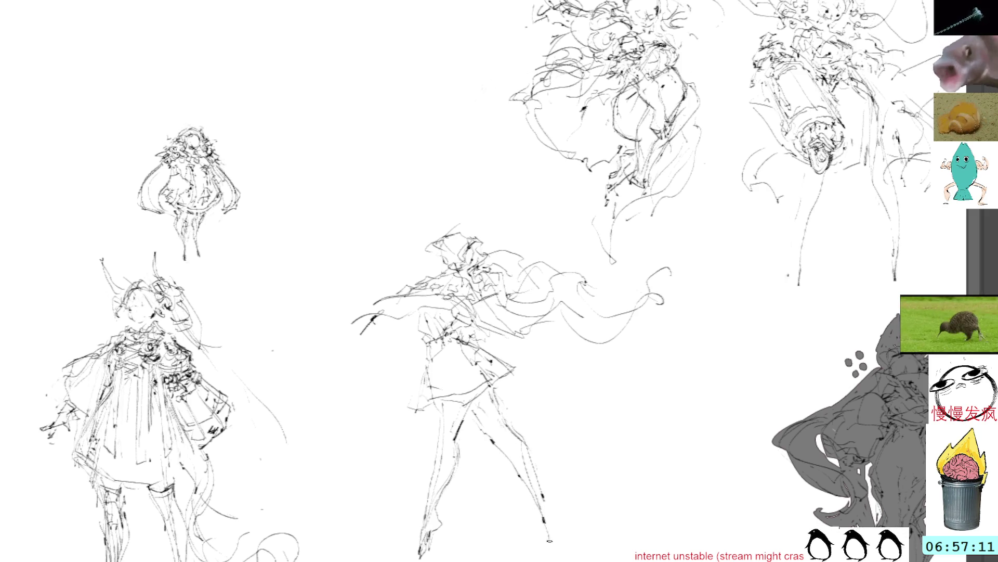
pyautogui.moveTo(544, 495)
pyautogui.mouseDown()
pyautogui.moveTo(558, 512)
pyautogui.moveTo(552, 541)
pyautogui.mouseUp()
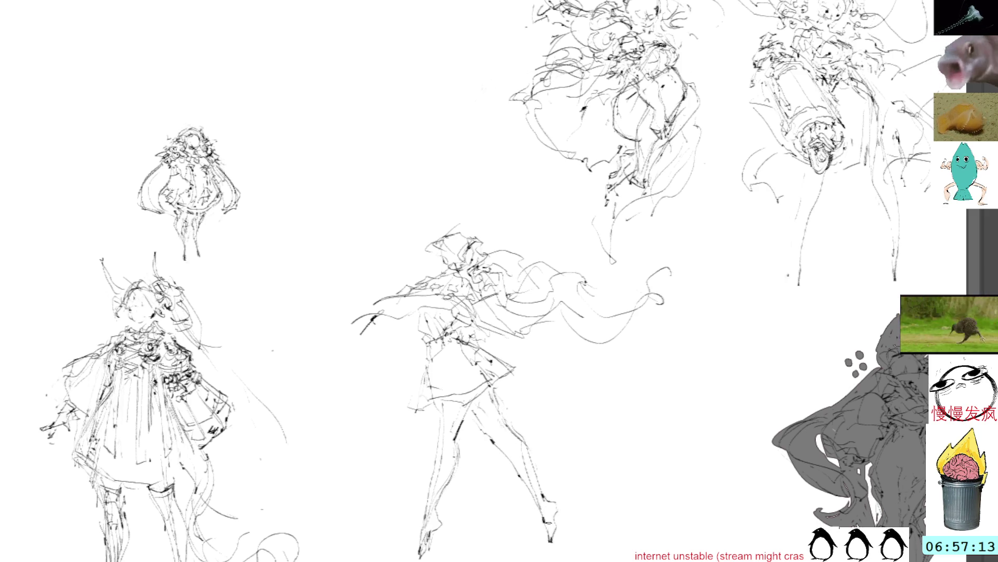
pyautogui.moveTo(548, 504); pyautogui.dragTo(555, 514)
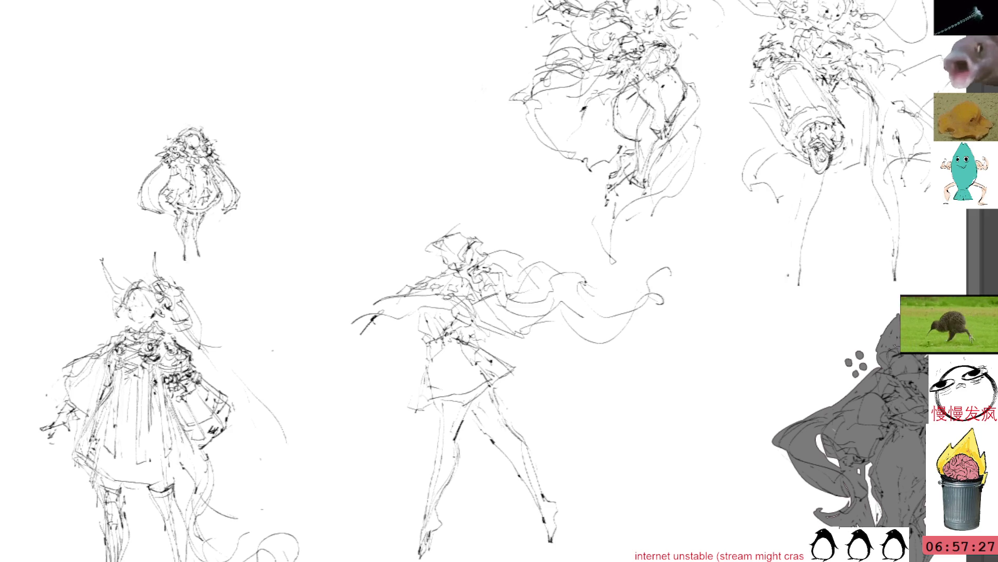
# Step: Refine the outstretched arm and add small accents at the shoulder and head
pyautogui.moveTo(395, 297)
pyautogui.mouseDown()
pyautogui.moveTo(376, 308)
pyautogui.moveTo(389, 321)
pyautogui.moveTo(422, 323)
pyautogui.moveTo(455, 318)
pyautogui.moveTo(476, 287)
pyautogui.mouseUp()
pyautogui.moveTo(408, 309); pyautogui.dragTo(457, 297)
pyautogui.moveTo(450, 304); pyautogui.dragTo(462, 314)
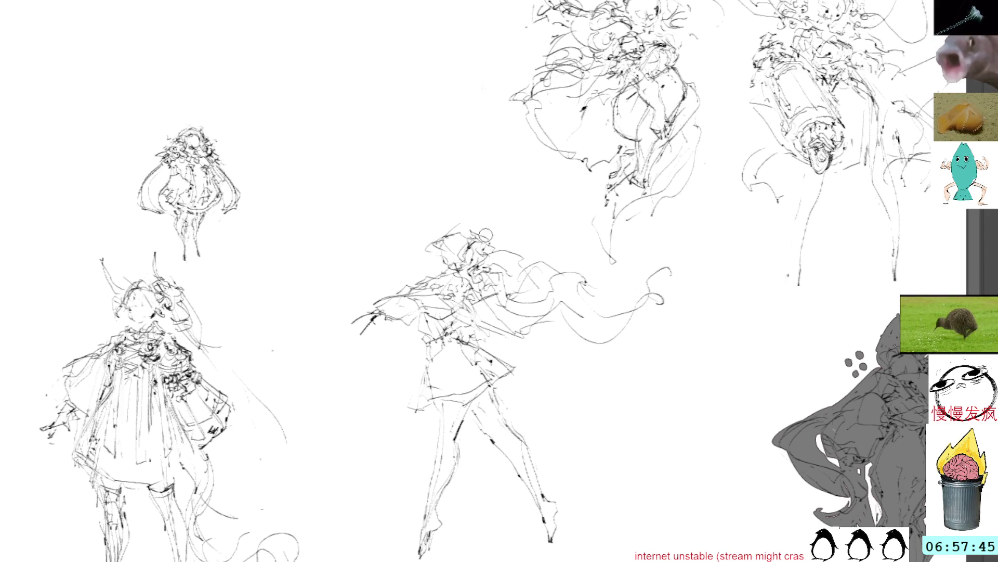
pyautogui.moveTo(483, 239); pyautogui.dragTo(478, 232)
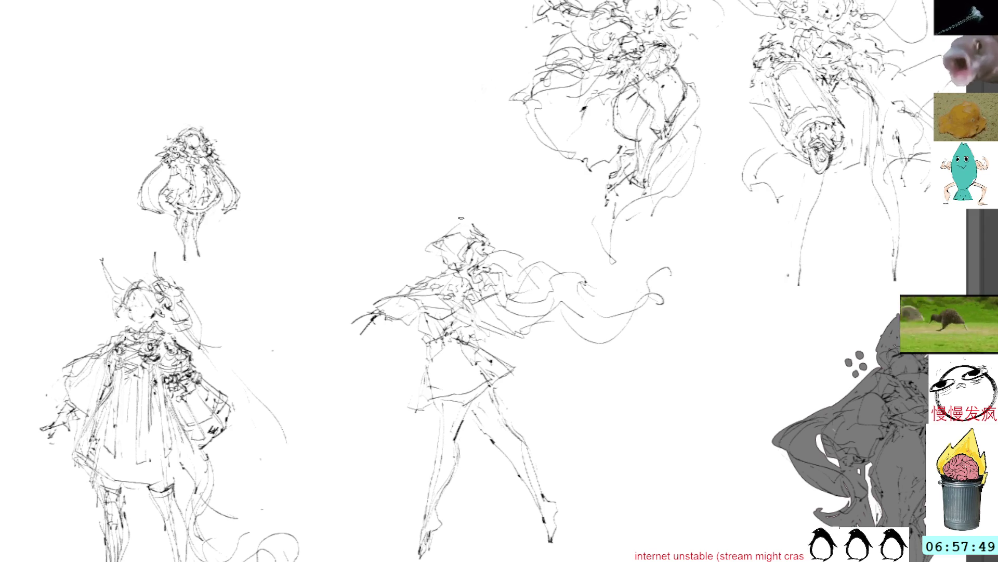
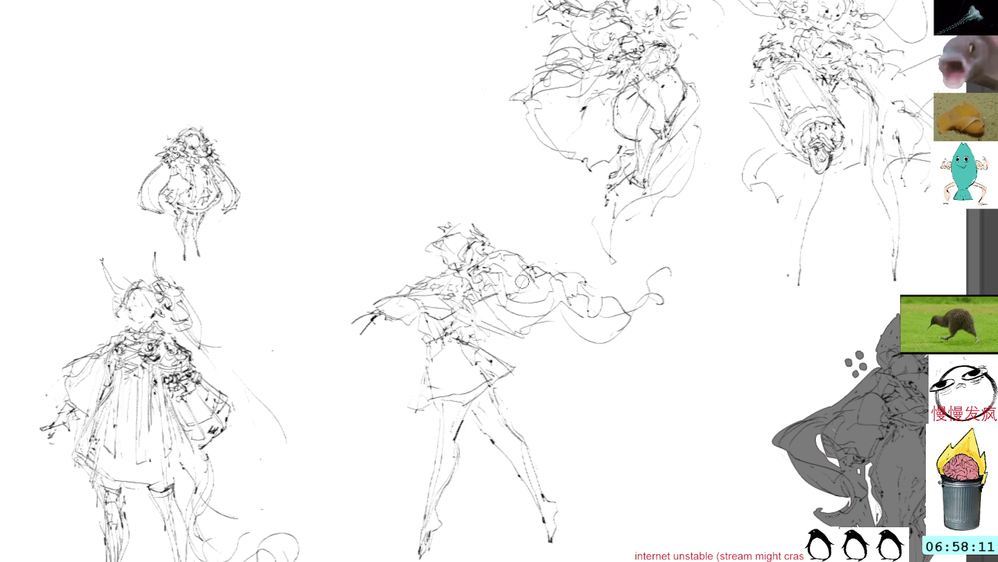
# Step: Rework the middle figure's arm, foot and left hand strokes, undoing one bad hand stroke
pyautogui.moveTo(537, 340); pyautogui.dragTo(561, 341)
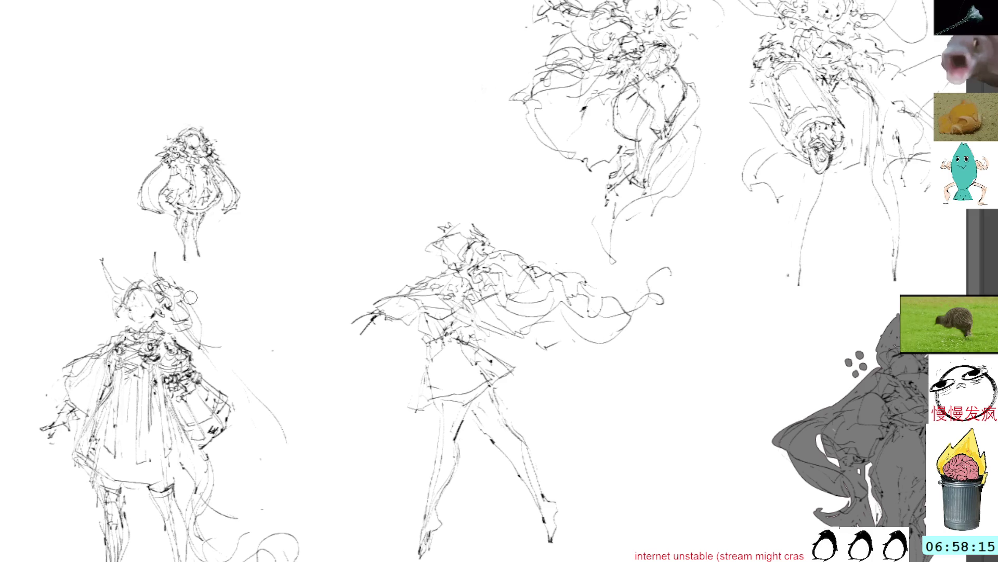
pyautogui.moveTo(437, 516)
pyautogui.mouseDown()
pyautogui.moveTo(429, 506)
pyautogui.moveTo(443, 514)
pyautogui.moveTo(436, 528)
pyautogui.mouseUp()
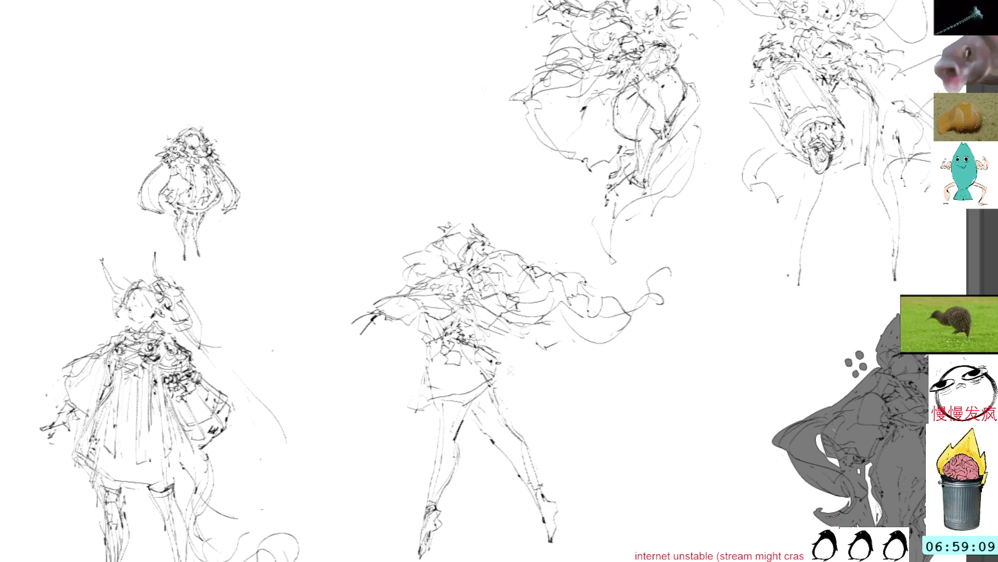
pyautogui.moveTo(515, 348); pyautogui.dragTo(540, 351)
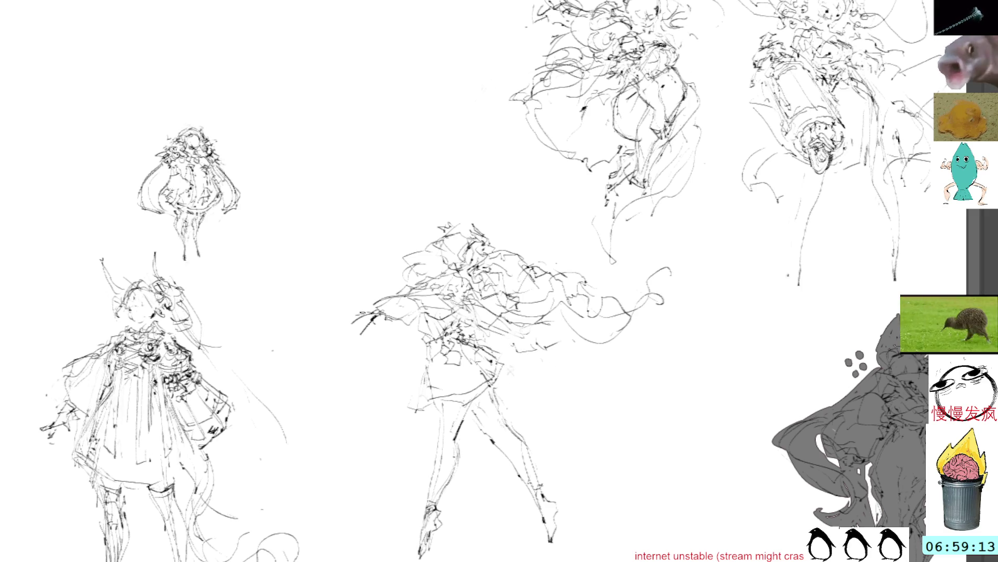
pyautogui.moveTo(350, 326); pyautogui.dragTo(367, 316)
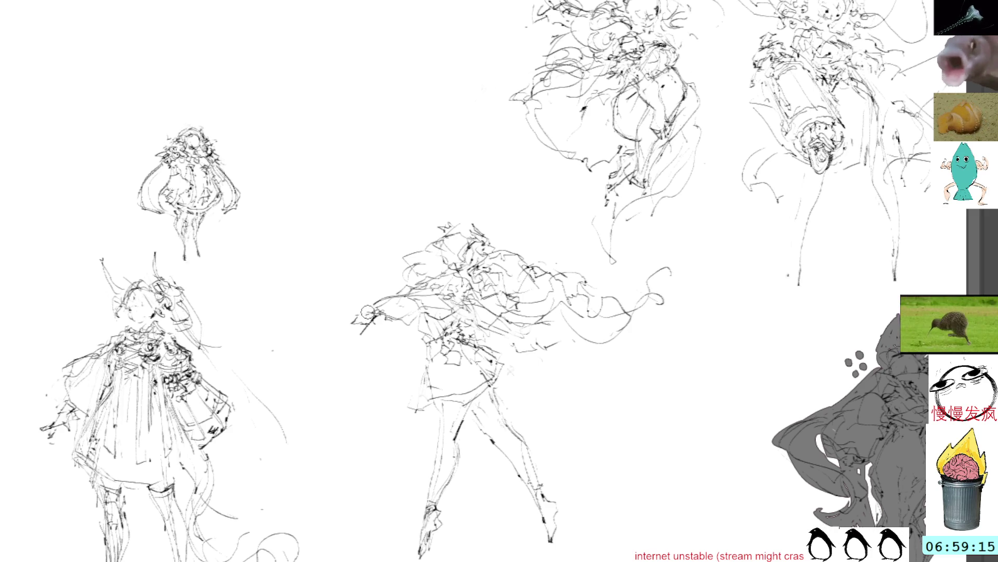
pyautogui.moveTo(361, 333)
pyautogui.mouseDown()
pyautogui.moveTo(345, 348)
pyautogui.moveTo(370, 351)
pyautogui.mouseUp()
pyautogui.moveTo(371, 291)
pyautogui.mouseDown()
pyautogui.moveTo(381, 297)
pyautogui.moveTo(353, 343)
pyautogui.moveTo(367, 343)
pyautogui.moveTo(355, 332)
pyautogui.mouseUp()
pyautogui.hotkey('ctrl', 'z')
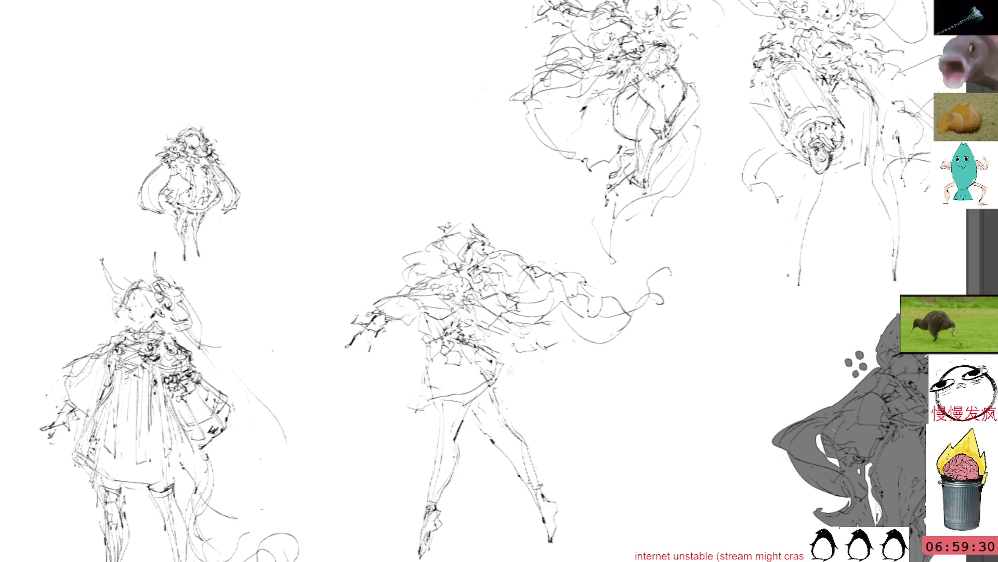
# Step: Lasso the whole middle figure and turn it into a movable selection (Ctrl+T)
pyautogui.moveTo(467, 195)
pyautogui.mouseDown()
pyautogui.moveTo(698, 378)
pyautogui.moveTo(626, 283)
pyautogui.moveTo(700, 337)
pyautogui.moveTo(681, 331)
pyautogui.mouseUp()
pyautogui.hotkey('ctrl', 't')
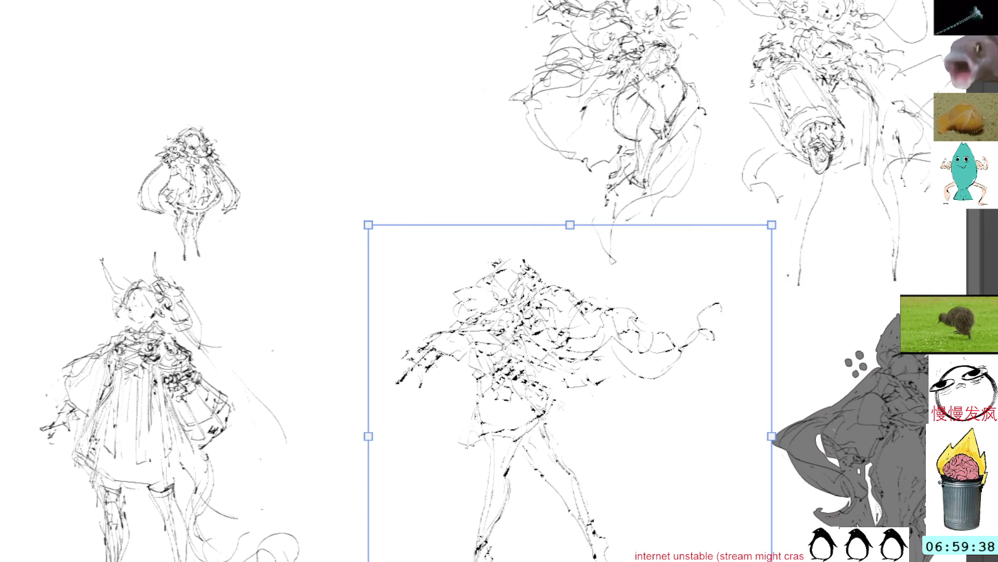
# Step: Move the selected figure up and left, commit it, and sketch a small new head in the freed space
pyautogui.moveTo(706, 101); pyautogui.dragTo(735, 258)
pyautogui.moveTo(546, 531)
pyautogui.mouseDown()
pyautogui.moveTo(496, 76)
pyautogui.moveTo(539, 49)
pyautogui.mouseUp()
pyautogui.press('Return')
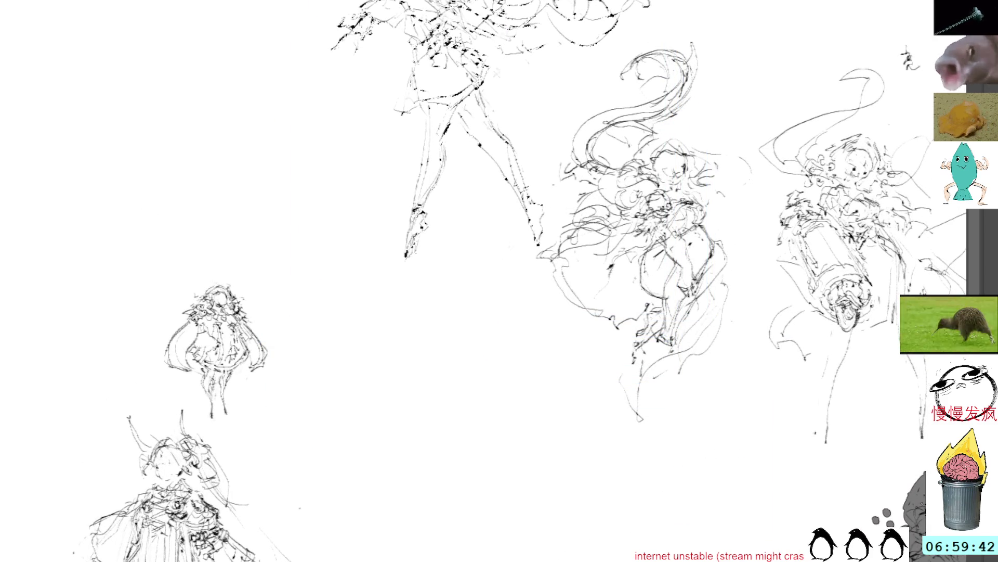
pyautogui.moveTo(480, 341)
pyautogui.mouseDown()
pyautogui.moveTo(446, 270)
pyautogui.moveTo(444, 299)
pyautogui.mouseUp()
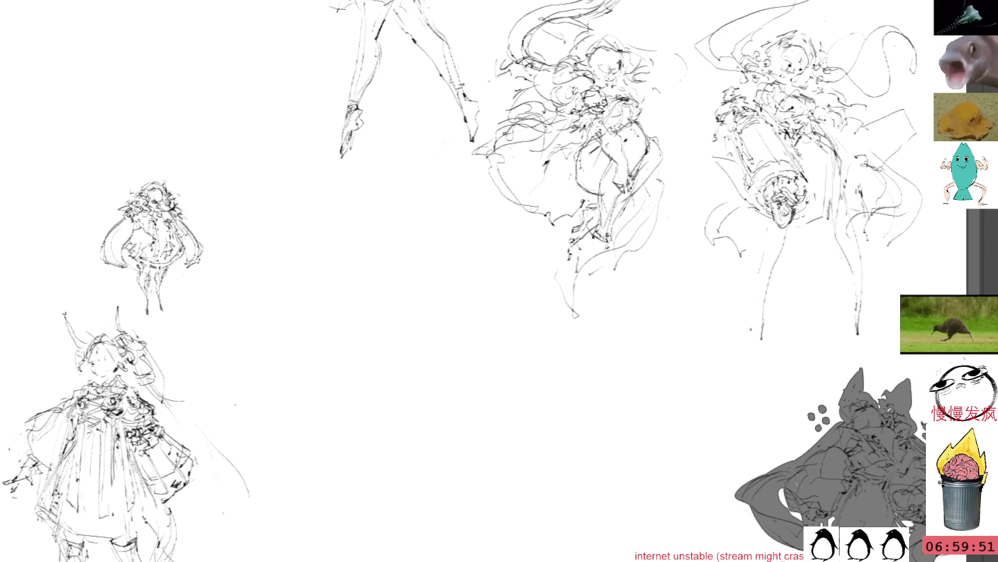
pyautogui.moveTo(365, 268)
pyautogui.mouseDown()
pyautogui.moveTo(394, 253)
pyautogui.moveTo(403, 280)
pyautogui.moveTo(359, 289)
pyautogui.moveTo(383, 292)
pyautogui.moveTo(392, 256)
pyautogui.moveTo(405, 284)
pyautogui.moveTo(391, 294)
pyautogui.moveTo(363, 287)
pyautogui.moveTo(383, 301)
pyautogui.moveTo(374, 291)
pyautogui.moveTo(390, 283)
pyautogui.moveTo(416, 336)
pyautogui.mouseUp()
# Step: Draw shoulders, body outline and side curves below the small head, undoing the stray right loop
pyautogui.moveTo(386, 303); pyautogui.dragTo(356, 315)
pyautogui.moveTo(361, 303)
pyautogui.mouseDown()
pyautogui.moveTo(352, 325)
pyautogui.moveTo(370, 344)
pyautogui.mouseUp()
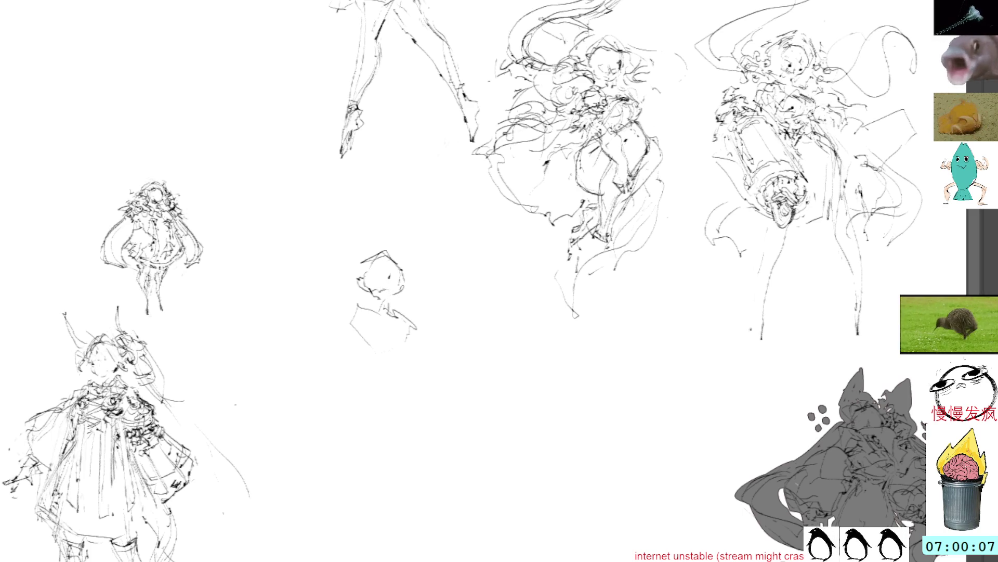
pyautogui.moveTo(383, 325)
pyautogui.mouseDown()
pyautogui.moveTo(417, 331)
pyautogui.moveTo(387, 358)
pyautogui.moveTo(420, 354)
pyautogui.moveTo(373, 351)
pyautogui.moveTo(348, 376)
pyautogui.mouseUp()
pyautogui.moveTo(356, 340)
pyautogui.mouseDown()
pyautogui.moveTo(317, 388)
pyautogui.moveTo(349, 409)
pyautogui.moveTo(419, 409)
pyautogui.mouseUp()
pyautogui.moveTo(361, 360); pyautogui.dragTo(388, 382)
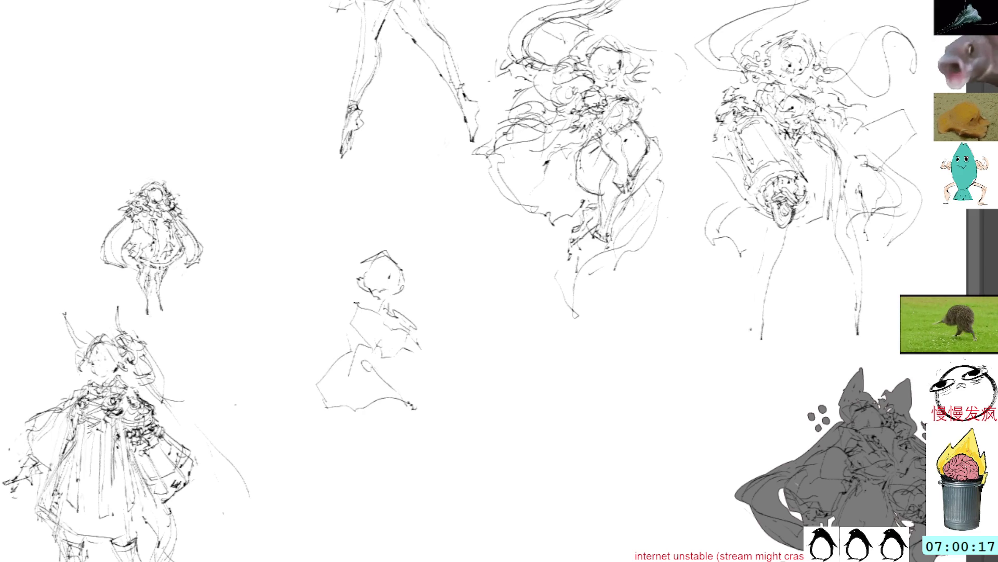
pyautogui.moveTo(351, 270)
pyautogui.mouseDown()
pyautogui.moveTo(291, 330)
pyautogui.moveTo(374, 334)
pyautogui.moveTo(385, 368)
pyautogui.mouseUp()
pyautogui.moveTo(404, 269); pyautogui.dragTo(434, 295)
pyautogui.moveTo(403, 265)
pyautogui.mouseDown()
pyautogui.moveTo(451, 307)
pyautogui.moveTo(469, 371)
pyautogui.moveTo(416, 377)
pyautogui.mouseUp()
pyautogui.hotkey('ctrl', 'z')
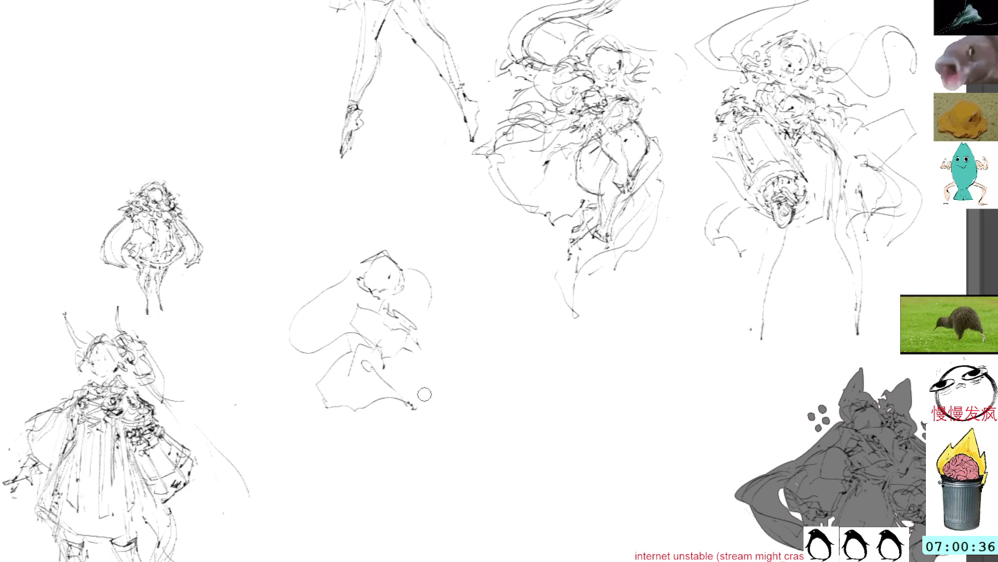
# Step: Add marks beside the head, then lasso-delete the zigzag lower strokes and clear the selection
pyautogui.moveTo(384, 291)
pyautogui.mouseDown()
pyautogui.moveTo(435, 327)
pyautogui.moveTo(428, 344)
pyautogui.mouseUp()
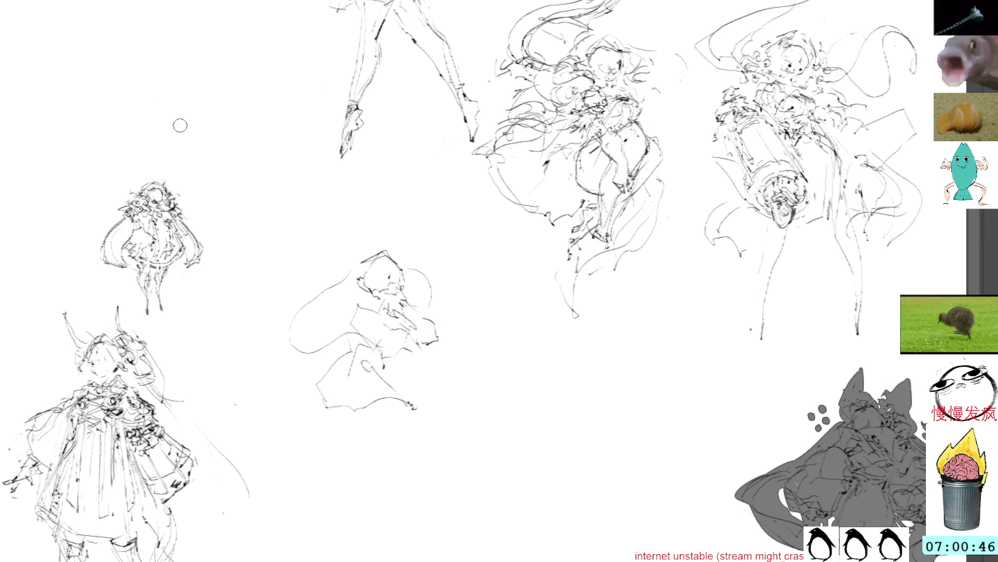
pyautogui.moveTo(334, 360)
pyautogui.mouseDown()
pyautogui.moveTo(320, 367)
pyautogui.moveTo(347, 404)
pyautogui.moveTo(383, 414)
pyautogui.moveTo(399, 374)
pyautogui.moveTo(418, 388)
pyautogui.moveTo(421, 370)
pyautogui.mouseUp()
pyautogui.moveTo(351, 344)
pyautogui.mouseDown()
pyautogui.moveTo(339, 355)
pyautogui.moveTo(375, 463)
pyautogui.moveTo(428, 365)
pyautogui.mouseUp()
pyautogui.press('Delete')
pyautogui.hotkey('ctrl', 'd')
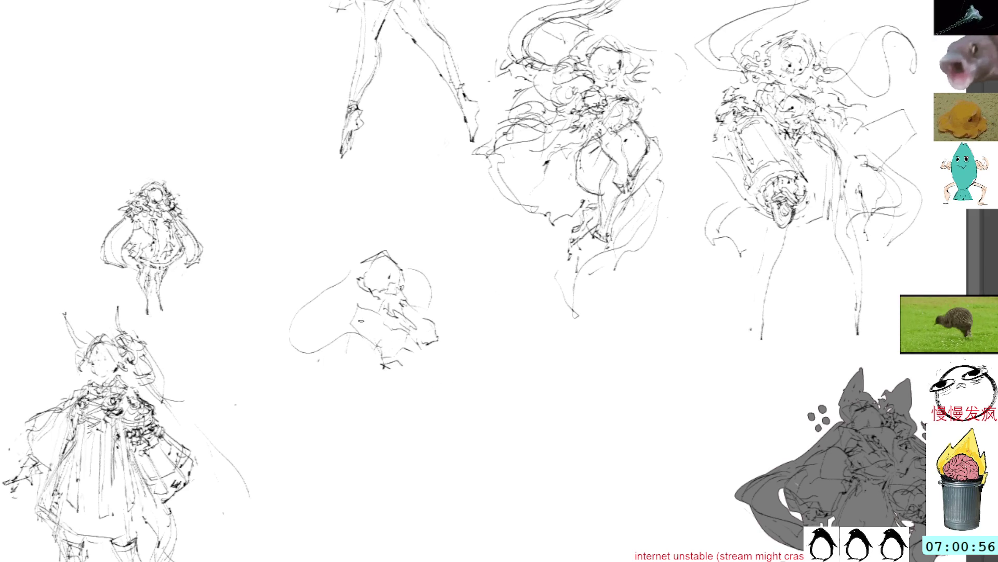
# Step: Redraw the body and long flaring skirt edges with hem, then lasso the skirt sketch
pyautogui.moveTo(379, 320)
pyautogui.mouseDown()
pyautogui.moveTo(351, 337)
pyautogui.moveTo(355, 388)
pyautogui.moveTo(329, 435)
pyautogui.moveTo(371, 477)
pyautogui.moveTo(424, 457)
pyautogui.mouseUp()
pyautogui.moveTo(428, 370)
pyautogui.mouseDown()
pyautogui.moveTo(449, 468)
pyautogui.moveTo(411, 493)
pyautogui.mouseUp()
pyautogui.moveTo(365, 370)
pyautogui.mouseDown()
pyautogui.moveTo(337, 466)
pyautogui.moveTo(406, 509)
pyautogui.moveTo(430, 490)
pyautogui.mouseUp()
pyautogui.press('l')
pyautogui.moveTo(394, 231); pyautogui.dragTo(523, 322)
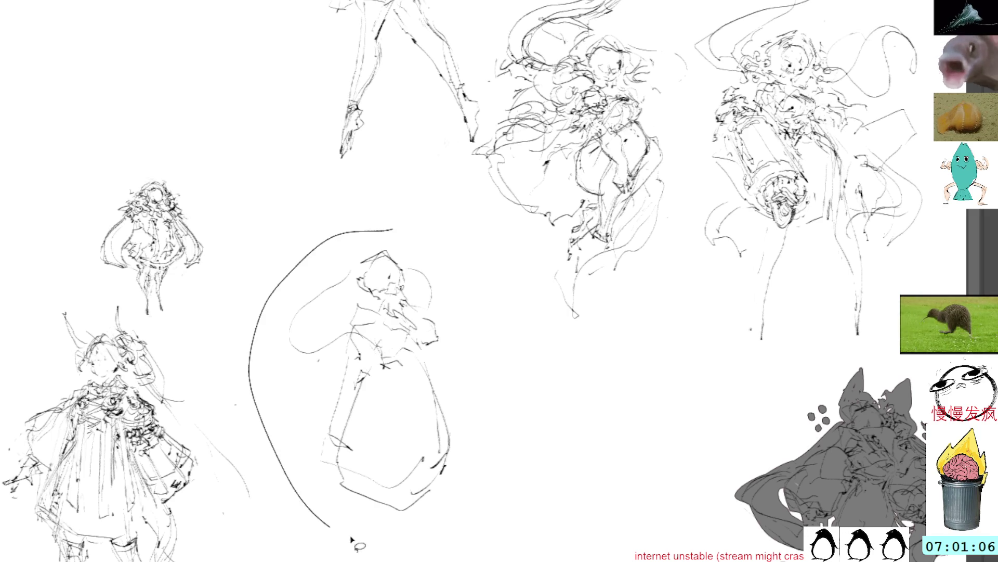
# Step: Transform the selected skirt sketch: scale it down, shift it up-right, and commit
pyautogui.hotkey('ctrl', 't')
pyautogui.moveTo(244, 223); pyautogui.dragTo(266, 267)
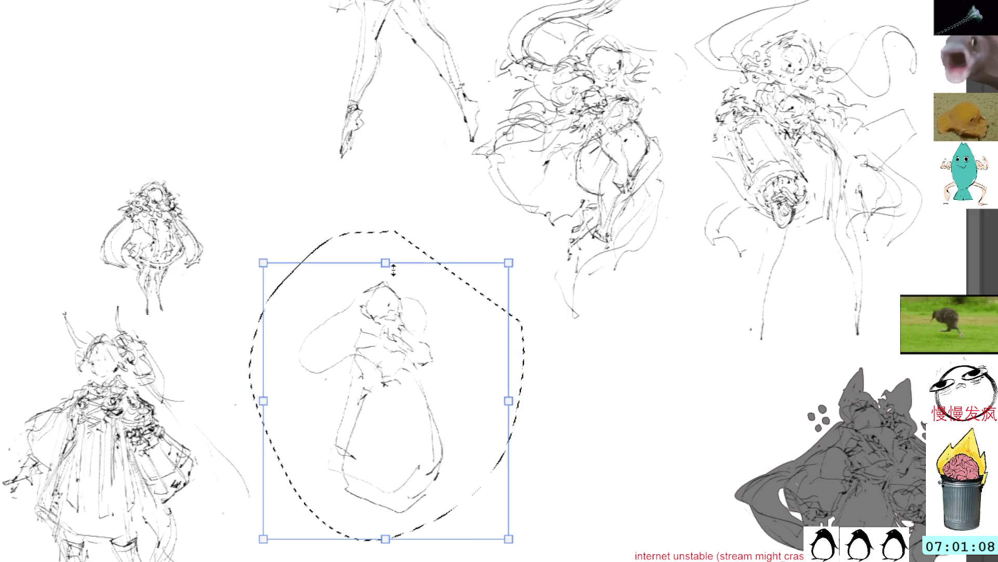
pyautogui.moveTo(444, 330); pyautogui.dragTo(457, 278)
pyautogui.press('Return')
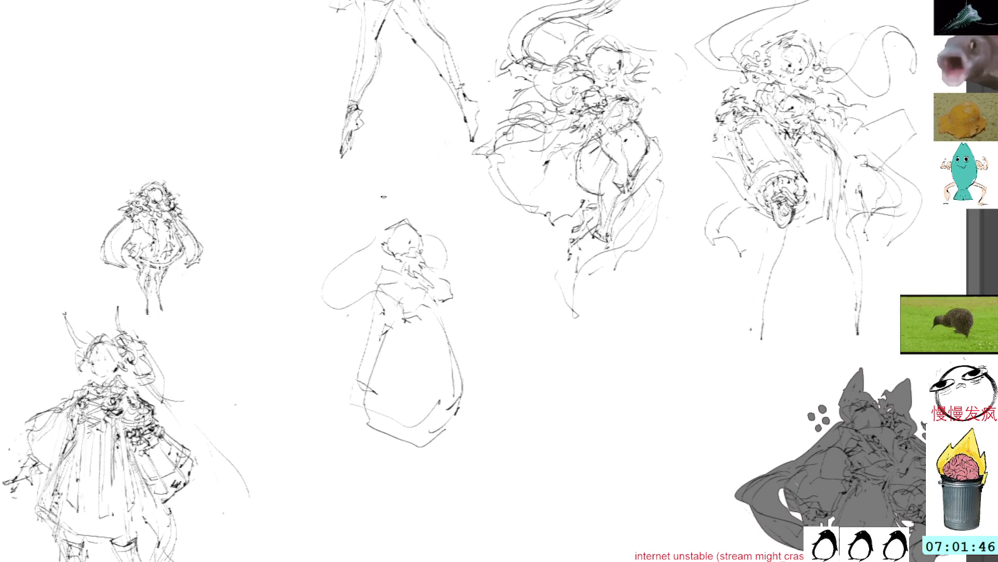
# Step: Add a centre line, refine the left contour, and draw curly hair around the head
pyautogui.moveTo(411, 320); pyautogui.dragTo(418, 407)
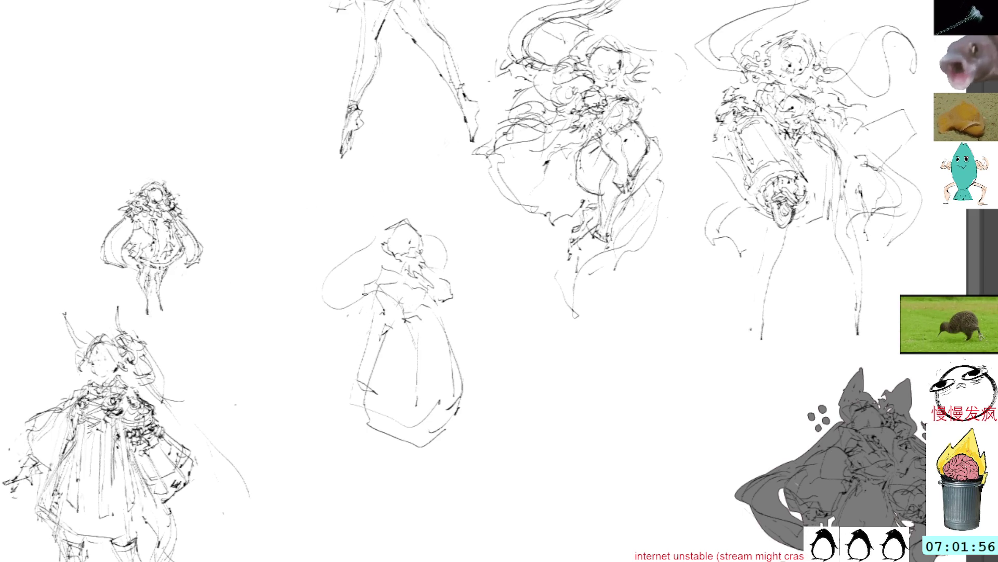
pyautogui.moveTo(325, 283)
pyautogui.mouseDown()
pyautogui.moveTo(339, 284)
pyautogui.moveTo(343, 267)
pyautogui.mouseUp()
pyautogui.moveTo(379, 234)
pyautogui.mouseDown()
pyautogui.moveTo(361, 263)
pyautogui.moveTo(384, 256)
pyautogui.moveTo(366, 248)
pyautogui.moveTo(375, 250)
pyautogui.moveTo(407, 210)
pyautogui.mouseUp()
pyautogui.moveTo(418, 223); pyautogui.dragTo(431, 248)
pyautogui.moveTo(375, 233)
pyautogui.mouseDown()
pyautogui.moveTo(360, 256)
pyautogui.moveTo(343, 259)
pyautogui.moveTo(365, 270)
pyautogui.mouseUp()
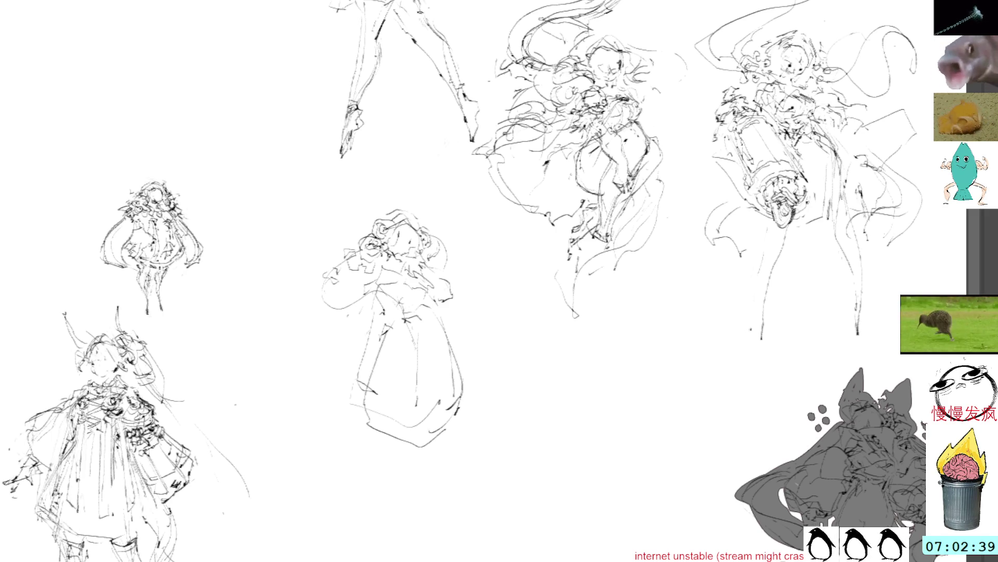
pyautogui.moveTo(412, 237)
pyautogui.mouseDown()
pyautogui.moveTo(399, 251)
pyautogui.moveTo(411, 263)
pyautogui.moveTo(422, 239)
pyautogui.mouseUp()
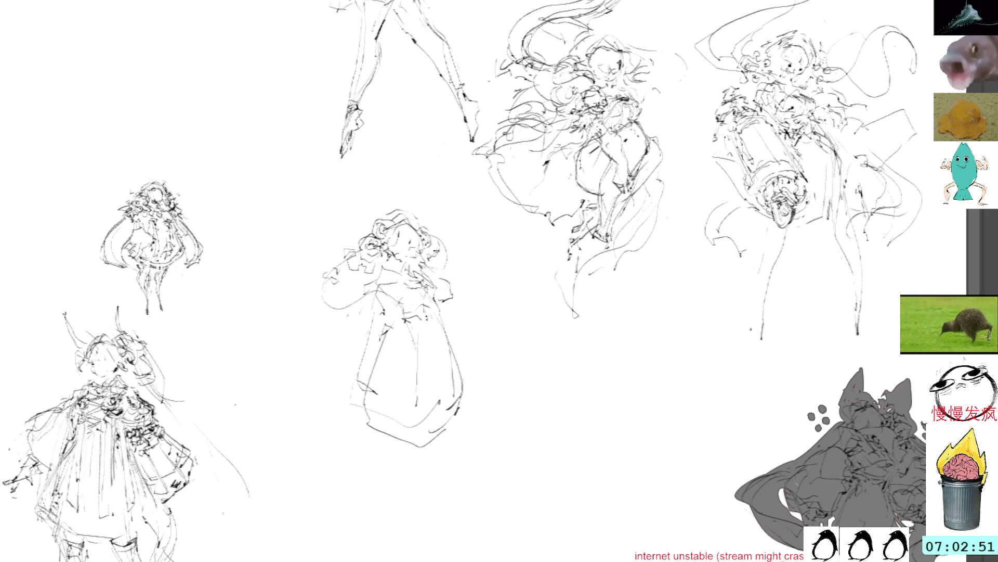
# Step: Draw and reinforce long vertical strokes down the figure's right side
pyautogui.moveTo(447, 304); pyautogui.dragTo(472, 378)
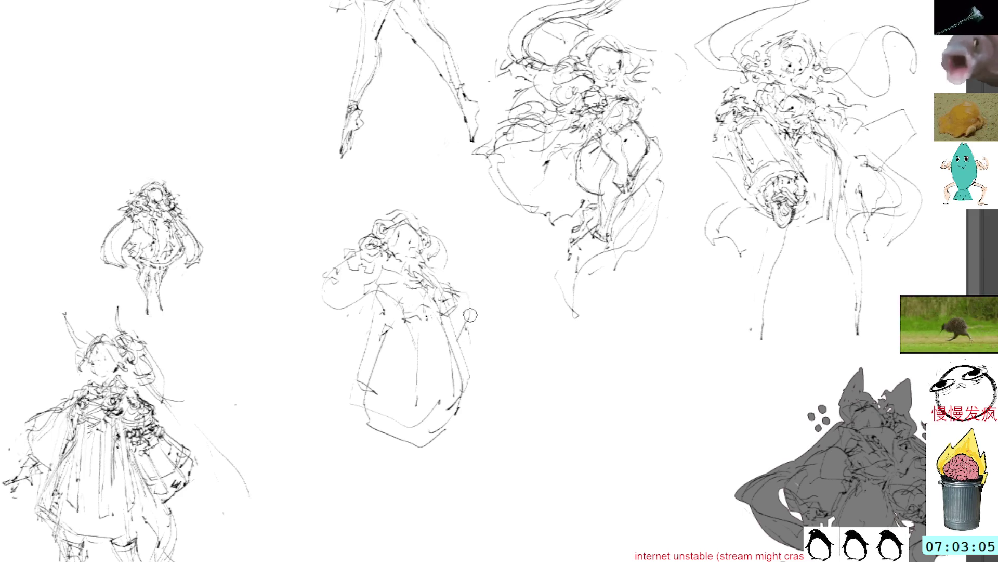
pyautogui.moveTo(468, 306); pyautogui.dragTo(478, 391)
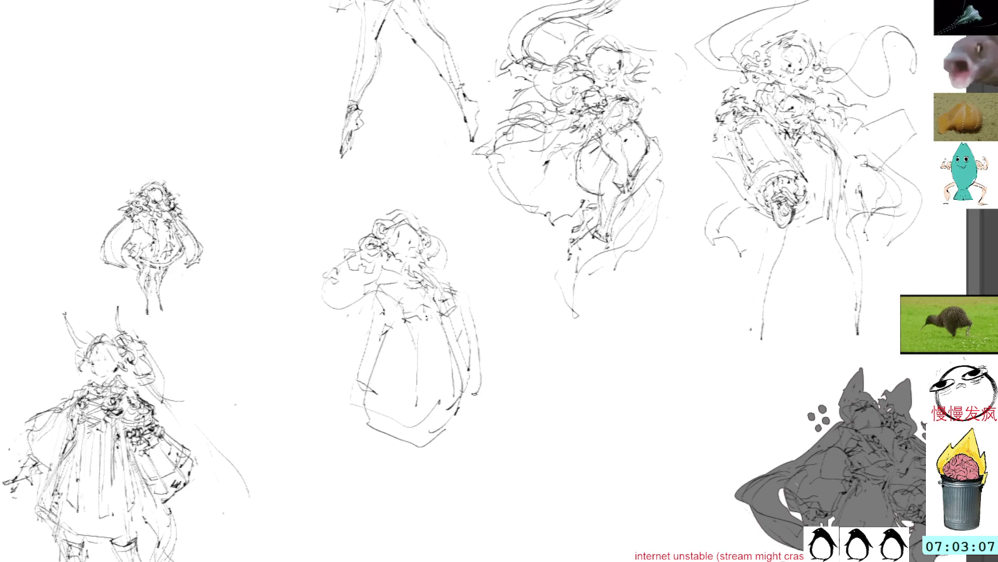
pyautogui.moveTo(460, 324)
pyautogui.mouseDown()
pyautogui.moveTo(476, 374)
pyautogui.moveTo(464, 310)
pyautogui.moveTo(478, 394)
pyautogui.mouseUp()
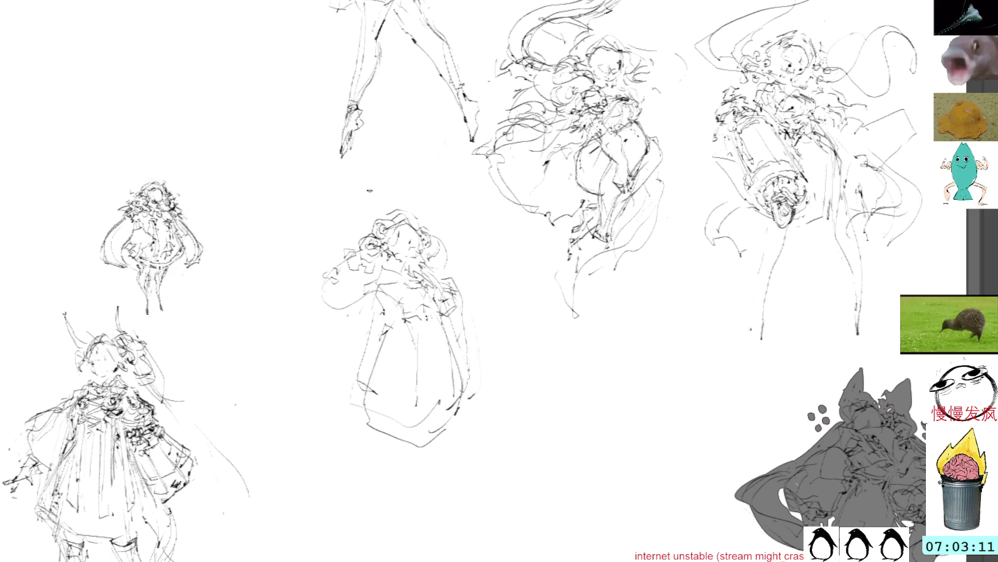
# Step: Draw contour strokes down the left side, delete the old arm beside the head, and start right-side hair strands
pyautogui.moveTo(355, 305)
pyautogui.mouseDown()
pyautogui.moveTo(326, 367)
pyautogui.moveTo(378, 422)
pyautogui.mouseUp()
pyautogui.moveTo(338, 360)
pyautogui.mouseDown()
pyautogui.moveTo(383, 317)
pyautogui.moveTo(368, 288)
pyautogui.mouseUp()
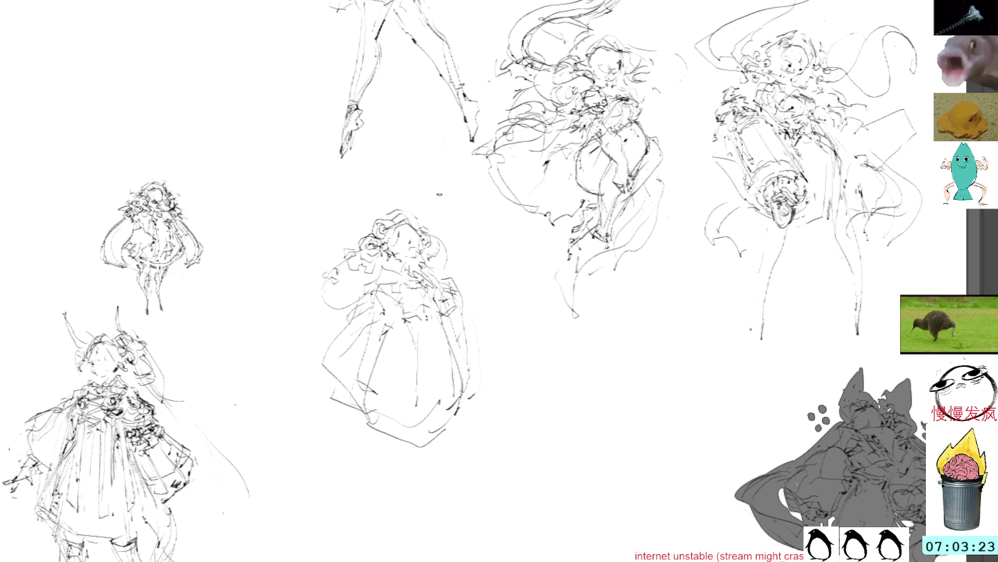
pyautogui.moveTo(336, 251)
pyautogui.mouseDown()
pyautogui.moveTo(323, 267)
pyautogui.moveTo(367, 296)
pyautogui.mouseUp()
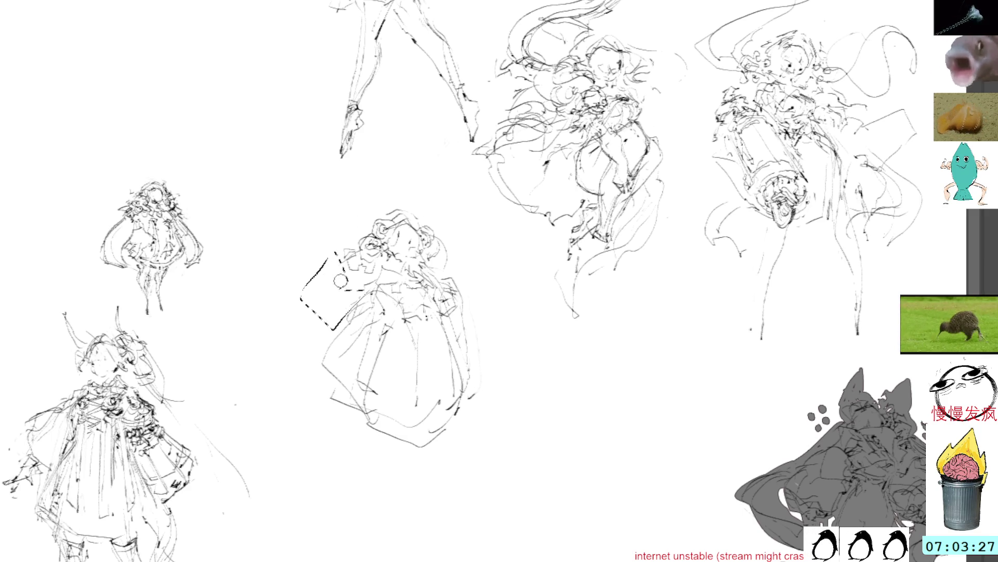
pyautogui.press('Delete')
pyautogui.hotkey('ctrl', 'd')
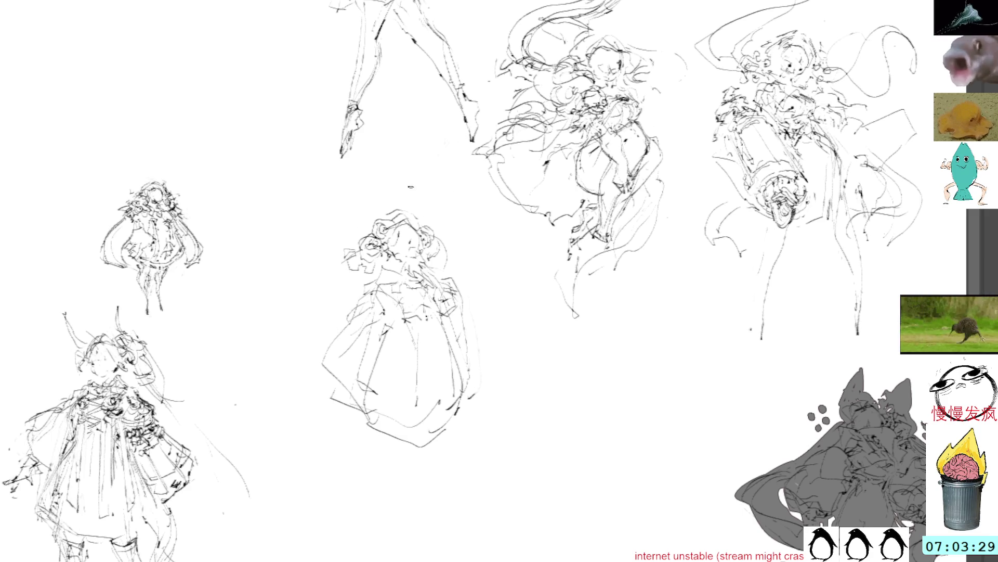
pyautogui.moveTo(451, 233)
pyautogui.mouseDown()
pyautogui.moveTo(474, 256)
pyautogui.moveTo(493, 313)
pyautogui.mouseUp()
# Step: Draw long flowing hair strands down both sides of the figure with curls at the bottom
pyautogui.moveTo(460, 270); pyautogui.dragTo(481, 296)
pyautogui.moveTo(332, 242); pyautogui.dragTo(310, 342)
pyautogui.moveTo(337, 260); pyautogui.dragTo(299, 334)
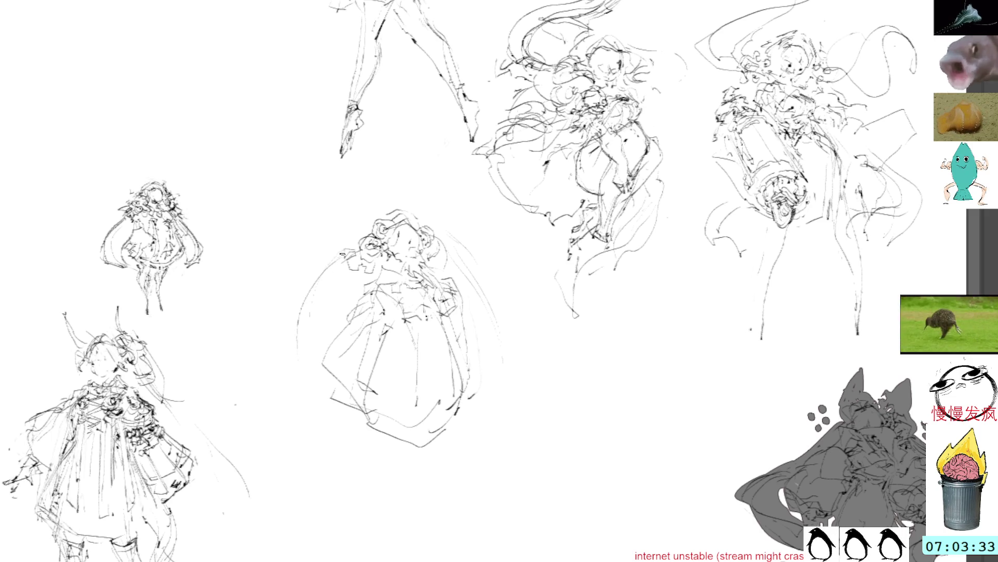
pyautogui.moveTo(327, 273); pyautogui.dragTo(363, 515)
pyautogui.moveTo(451, 236)
pyautogui.mouseDown()
pyautogui.moveTo(486, 312)
pyautogui.moveTo(509, 436)
pyautogui.moveTo(442, 529)
pyautogui.mouseUp()
pyautogui.moveTo(342, 267)
pyautogui.mouseDown()
pyautogui.moveTo(267, 503)
pyautogui.moveTo(366, 546)
pyautogui.mouseUp()
pyautogui.moveTo(320, 305)
pyautogui.mouseDown()
pyautogui.moveTo(261, 484)
pyautogui.moveTo(370, 541)
pyautogui.moveTo(375, 559)
pyautogui.moveTo(393, 528)
pyautogui.moveTo(364, 541)
pyautogui.mouseUp()
pyautogui.moveTo(471, 530); pyautogui.dragTo(444, 560)
# Step: Sketch strokes in the figure's lower part and a small hand at the bottom of the hair
pyautogui.moveTo(380, 440); pyautogui.dragTo(419, 486)
pyautogui.moveTo(379, 434); pyautogui.dragTo(404, 514)
pyautogui.moveTo(424, 462); pyautogui.dragTo(415, 537)
pyautogui.moveTo(366, 376)
pyautogui.mouseDown()
pyautogui.moveTo(410, 413)
pyautogui.moveTo(458, 389)
pyautogui.mouseUp()
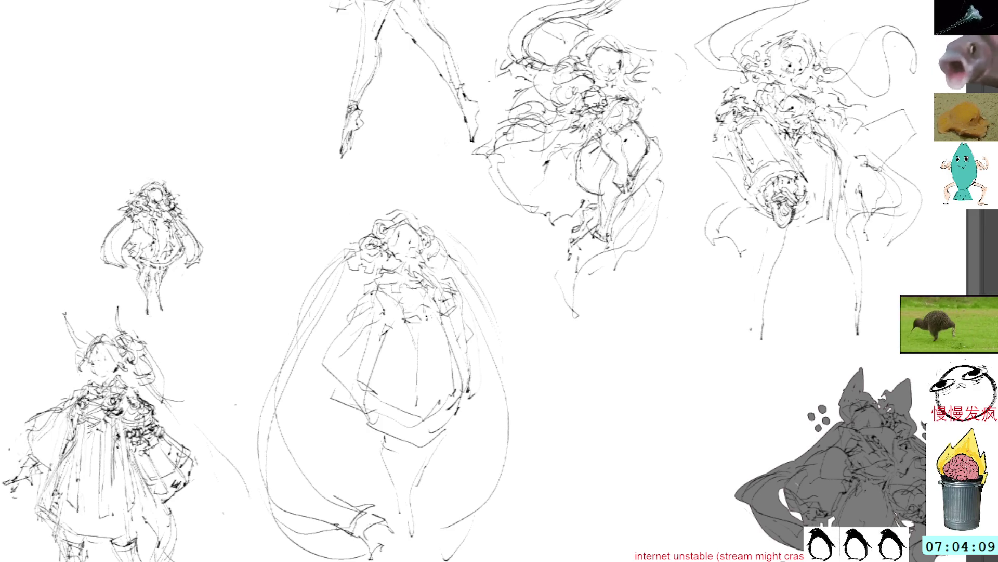
pyautogui.moveTo(347, 507)
pyautogui.mouseDown()
pyautogui.moveTo(325, 507)
pyautogui.moveTo(330, 516)
pyautogui.mouseUp()
pyautogui.moveTo(386, 504)
pyautogui.mouseDown()
pyautogui.moveTo(361, 523)
pyautogui.moveTo(367, 538)
pyautogui.moveTo(392, 534)
pyautogui.moveTo(375, 548)
pyautogui.moveTo(388, 544)
pyautogui.moveTo(375, 546)
pyautogui.moveTo(381, 536)
pyautogui.mouseUp()
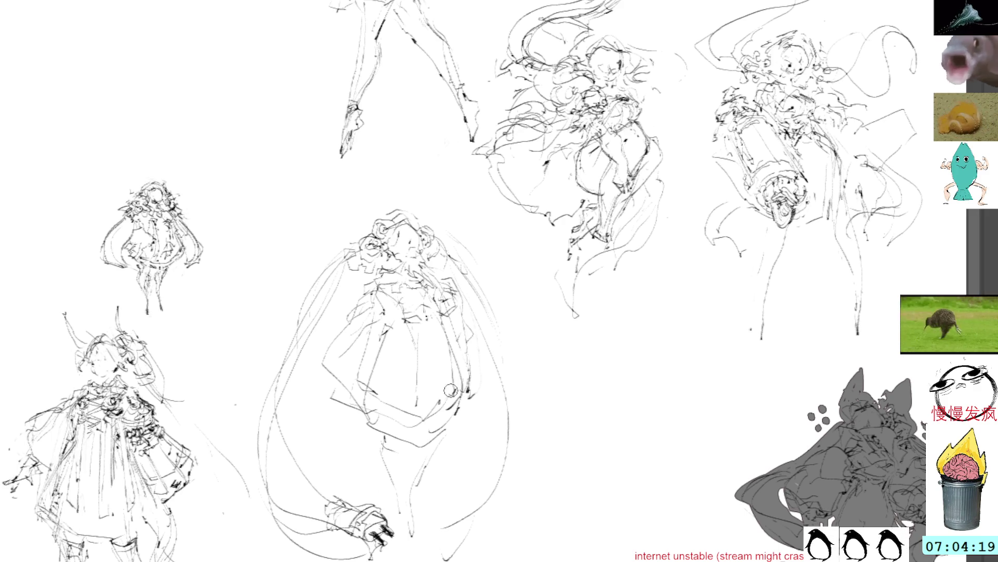
pyautogui.moveTo(509, 329); pyautogui.dragTo(504, 285)
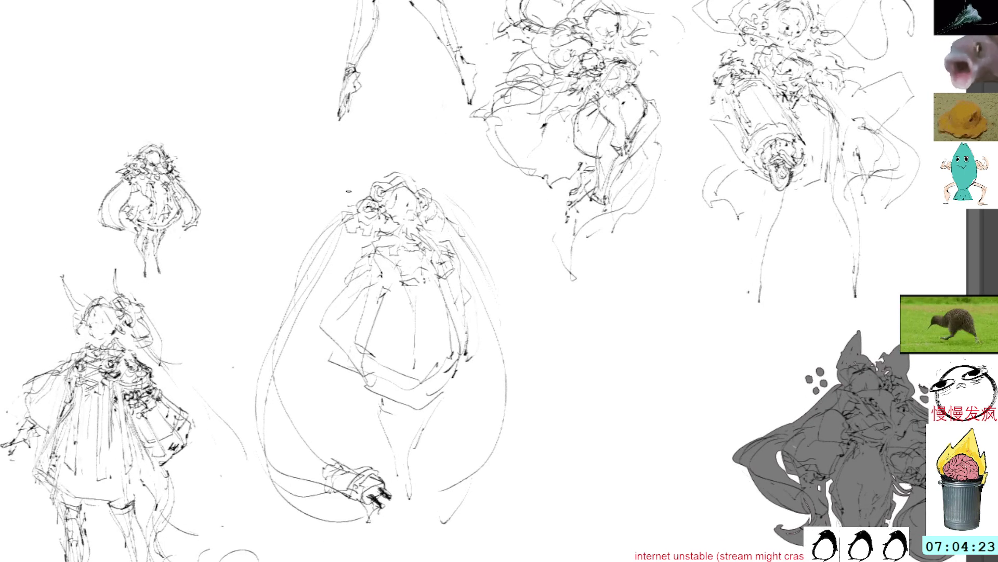
# Step: Add a hair loop on the head and more hair strands along the right and left sides
pyautogui.moveTo(356, 190)
pyautogui.mouseDown()
pyautogui.moveTo(339, 209)
pyautogui.moveTo(352, 221)
pyautogui.moveTo(355, 208)
pyautogui.mouseUp()
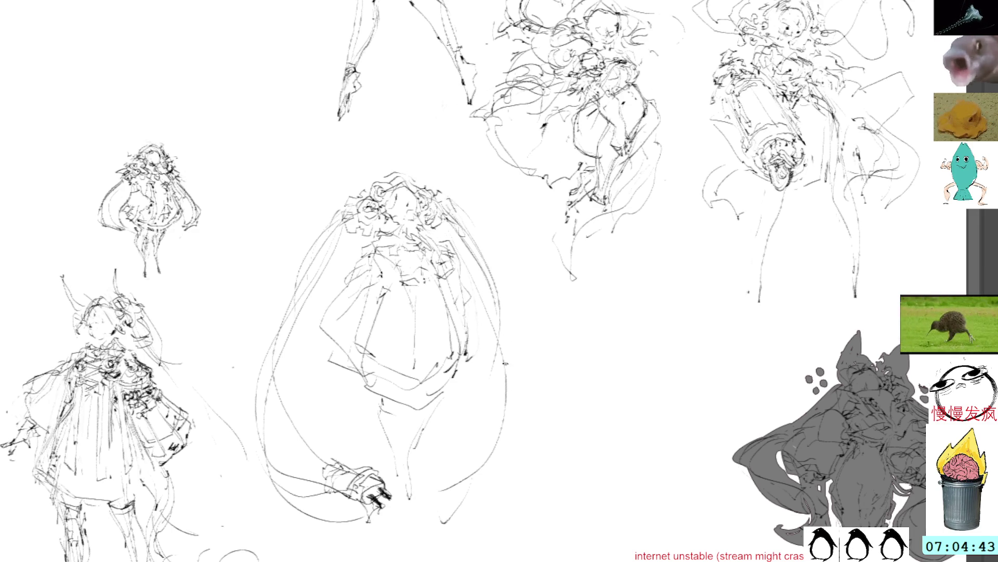
pyautogui.moveTo(492, 305); pyautogui.dragTo(519, 472)
pyautogui.moveTo(513, 430)
pyautogui.mouseDown()
pyautogui.moveTo(451, 495)
pyautogui.moveTo(477, 475)
pyautogui.moveTo(457, 475)
pyautogui.moveTo(476, 496)
pyautogui.moveTo(492, 481)
pyautogui.mouseUp()
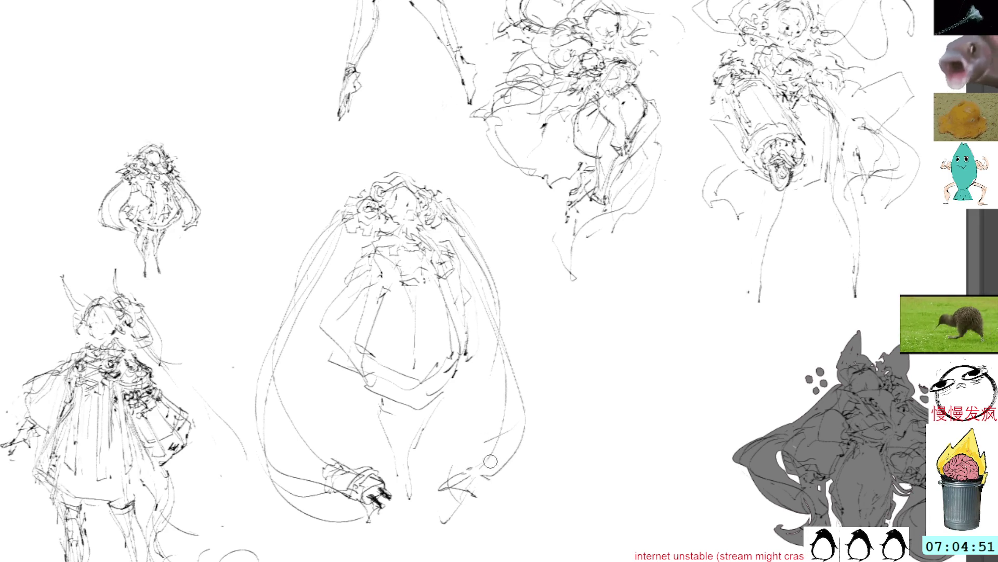
pyautogui.moveTo(492, 473); pyautogui.dragTo(504, 488)
pyautogui.moveTo(520, 456); pyautogui.dragTo(534, 403)
pyautogui.moveTo(518, 369)
pyautogui.mouseDown()
pyautogui.moveTo(490, 322)
pyautogui.moveTo(483, 266)
pyautogui.mouseUp()
pyautogui.moveTo(335, 211); pyautogui.dragTo(278, 406)
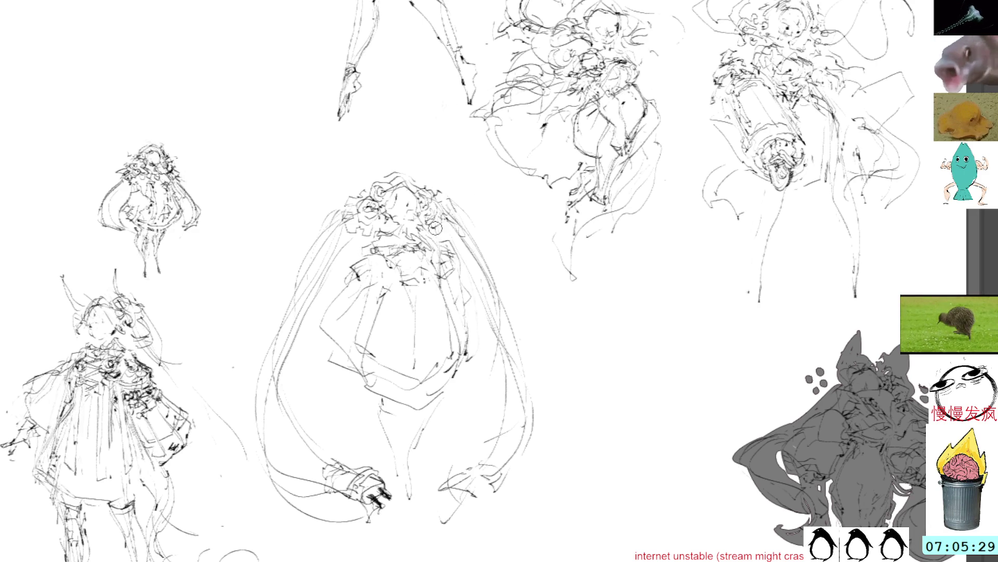
# Step: Add short chest strokes, then undo the darker torso strokes tried afterwards
pyautogui.moveTo(438, 237); pyautogui.dragTo(440, 277)
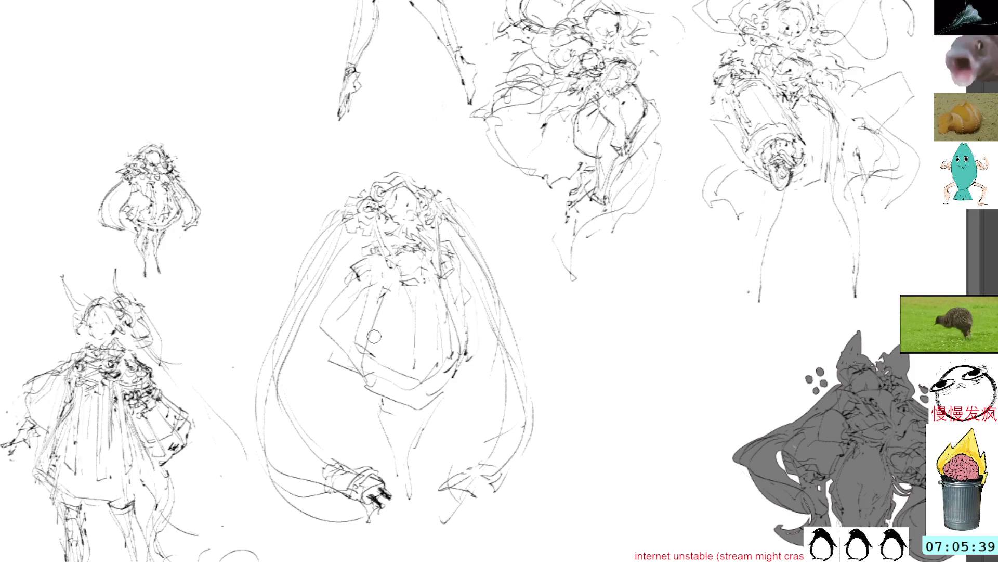
pyautogui.moveTo(379, 320)
pyautogui.mouseDown()
pyautogui.moveTo(366, 348)
pyautogui.moveTo(367, 384)
pyautogui.moveTo(379, 319)
pyautogui.moveTo(356, 376)
pyautogui.moveTo(364, 348)
pyautogui.mouseUp()
pyautogui.hotkey('ctrl', 'z')
pyautogui.hotkey('ctrl', 'z')
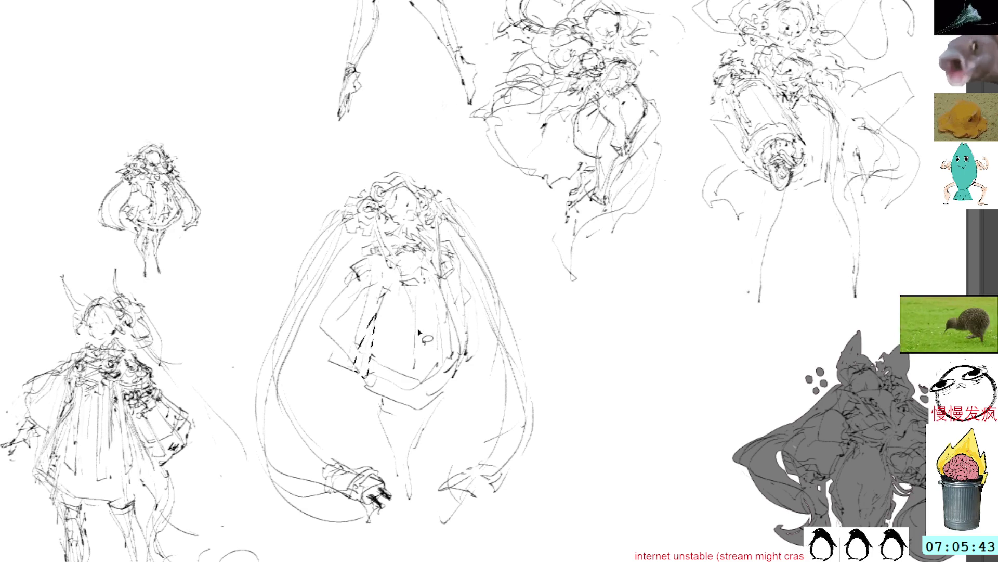
pyautogui.hotkey('ctrl', 'z')
pyautogui.hotkey('ctrl', 'z')
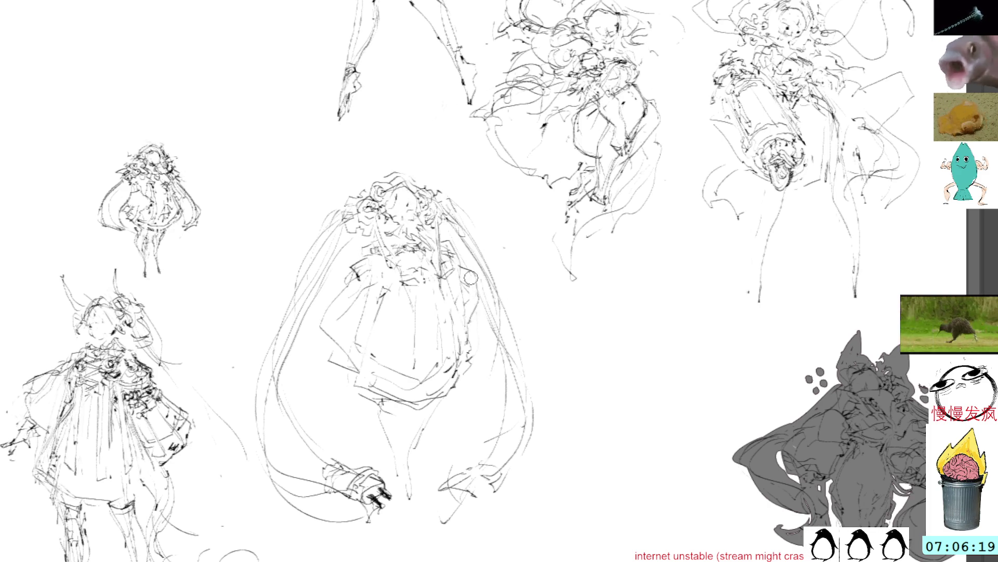
# Step: Extend a line from the figure's right, sketch an ornament below it, and darken the torso with small strokes
pyautogui.moveTo(472, 281)
pyautogui.mouseDown()
pyautogui.moveTo(488, 295)
pyautogui.moveTo(476, 327)
pyautogui.moveTo(512, 303)
pyautogui.moveTo(529, 309)
pyautogui.moveTo(531, 343)
pyautogui.mouseUp()
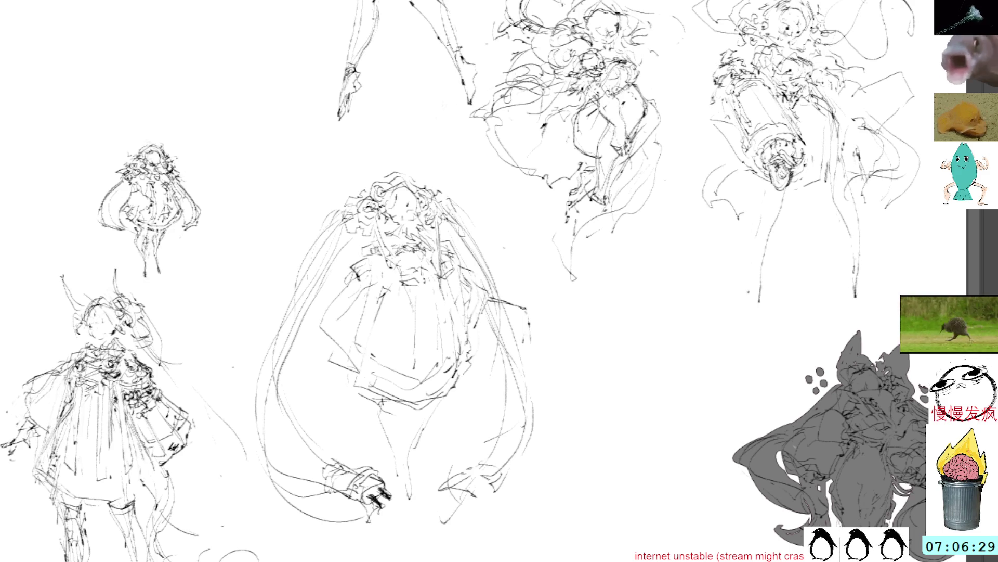
pyautogui.moveTo(527, 318)
pyautogui.mouseDown()
pyautogui.moveTo(557, 334)
pyautogui.moveTo(546, 353)
pyautogui.moveTo(553, 340)
pyautogui.mouseUp()
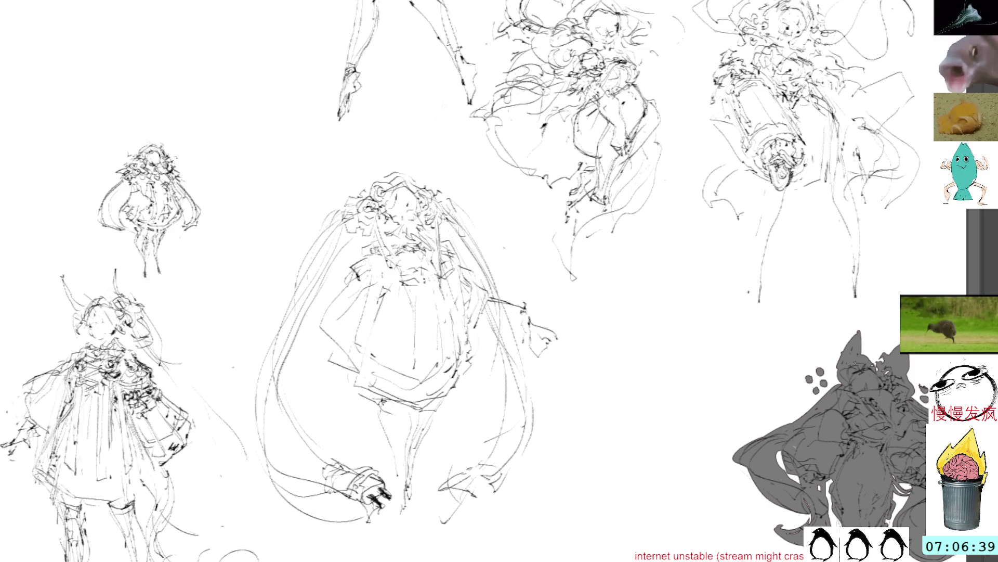
pyautogui.moveTo(399, 463)
pyautogui.mouseDown()
pyautogui.moveTo(404, 481)
pyautogui.moveTo(410, 475)
pyautogui.moveTo(404, 488)
pyautogui.moveTo(413, 455)
pyautogui.mouseUp()
pyautogui.moveTo(419, 431); pyautogui.dragTo(417, 443)
pyautogui.moveTo(376, 364); pyautogui.dragTo(386, 378)
pyautogui.moveTo(376, 371)
pyautogui.mouseDown()
pyautogui.moveTo(385, 377)
pyautogui.moveTo(370, 370)
pyautogui.mouseUp()
pyautogui.moveTo(373, 329); pyautogui.dragTo(367, 351)
pyautogui.moveTo(368, 354)
pyautogui.mouseDown()
pyautogui.moveTo(359, 373)
pyautogui.moveTo(334, 361)
pyautogui.moveTo(325, 368)
pyautogui.moveTo(367, 346)
pyautogui.mouseUp()
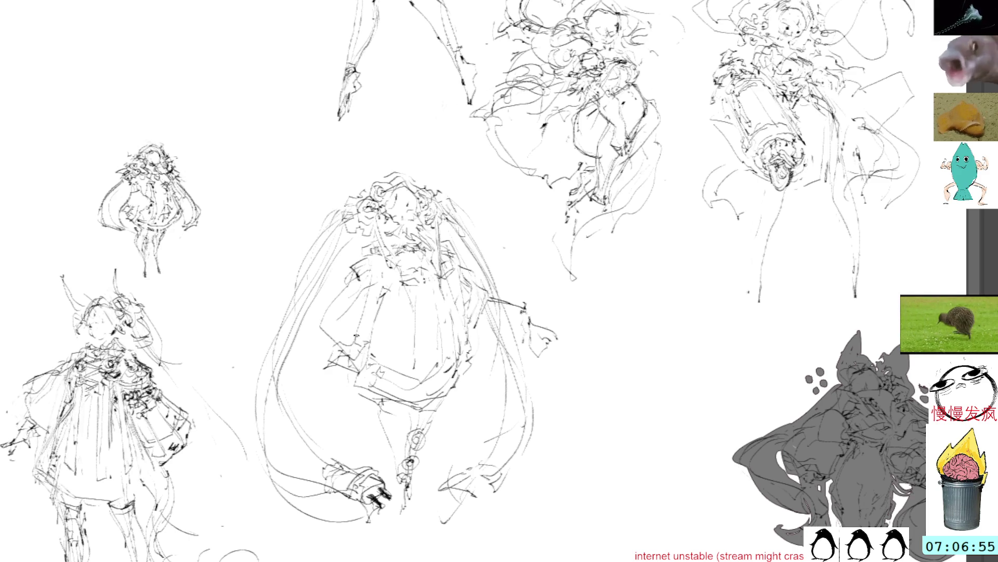
pyautogui.moveTo(369, 329)
pyautogui.mouseDown()
pyautogui.moveTo(340, 328)
pyautogui.moveTo(352, 332)
pyautogui.moveTo(368, 315)
pyautogui.mouseUp()
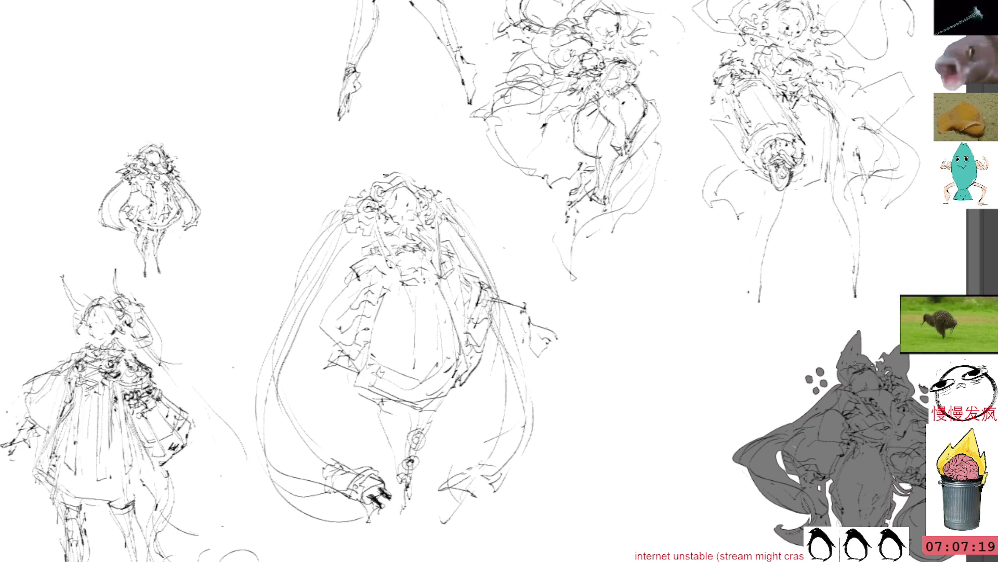
# Step: Add detail lines on the sleeve, left side and chest, including a small circle on the chest
pyautogui.moveTo(504, 300); pyautogui.dragTo(539, 324)
pyautogui.moveTo(310, 303)
pyautogui.mouseDown()
pyautogui.moveTo(331, 343)
pyautogui.moveTo(343, 343)
pyautogui.mouseUp()
pyautogui.moveTo(391, 231)
pyautogui.mouseDown()
pyautogui.moveTo(404, 245)
pyautogui.moveTo(378, 239)
pyautogui.moveTo(382, 249)
pyautogui.mouseUp()
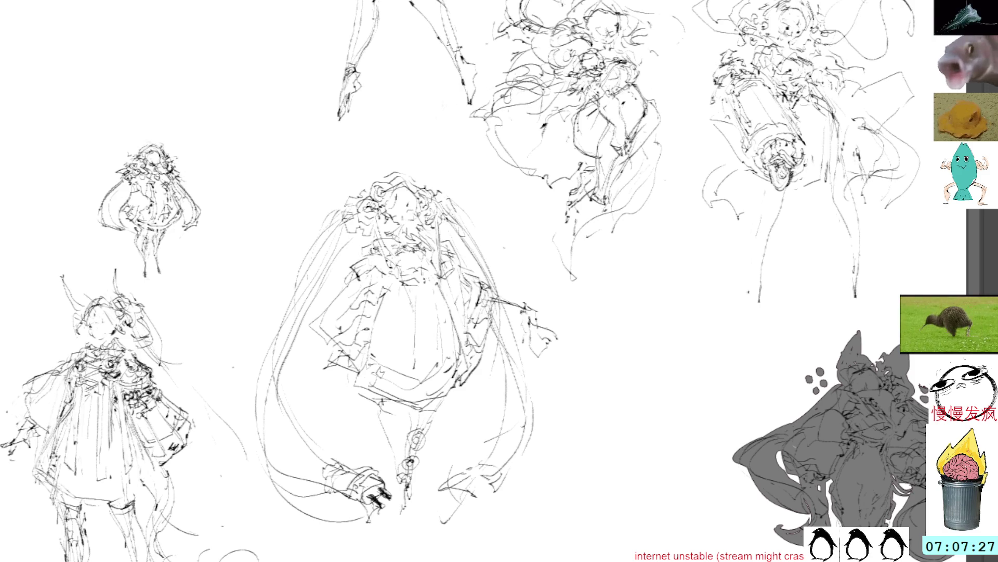
pyautogui.moveTo(421, 219)
pyautogui.mouseDown()
pyautogui.moveTo(379, 246)
pyautogui.moveTo(418, 234)
pyautogui.moveTo(393, 233)
pyautogui.moveTo(416, 234)
pyautogui.moveTo(432, 250)
pyautogui.moveTo(432, 270)
pyautogui.moveTo(417, 273)
pyautogui.mouseUp()
# Step: Build up detail strokes down and across the staff-holding figure's chest
pyautogui.moveTo(412, 272)
pyautogui.mouseDown()
pyautogui.moveTo(435, 279)
pyautogui.moveTo(400, 306)
pyautogui.mouseUp()
pyautogui.moveTo(390, 304); pyautogui.dragTo(404, 306)
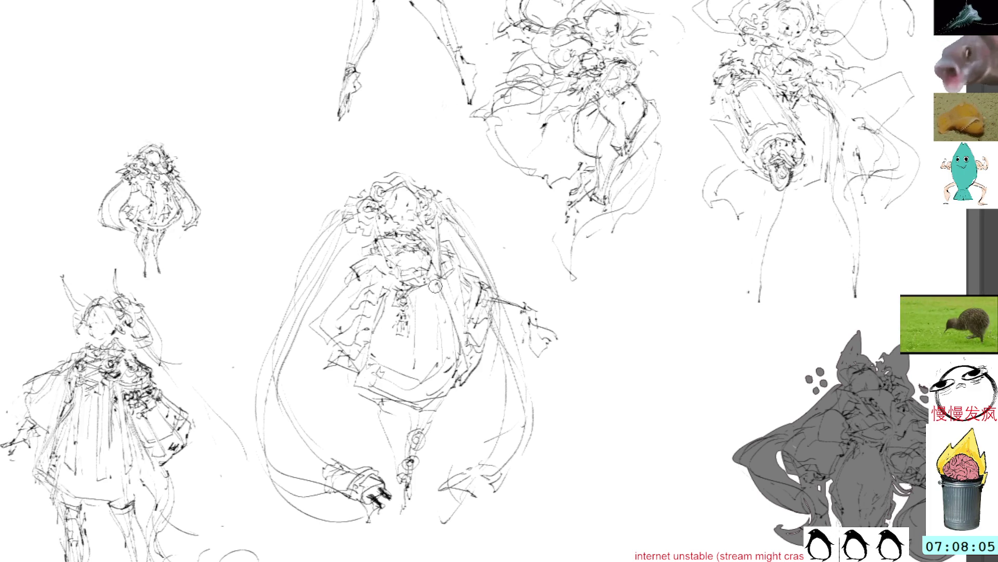
pyautogui.moveTo(411, 311); pyautogui.dragTo(406, 372)
pyautogui.moveTo(407, 328); pyautogui.dragTo(408, 365)
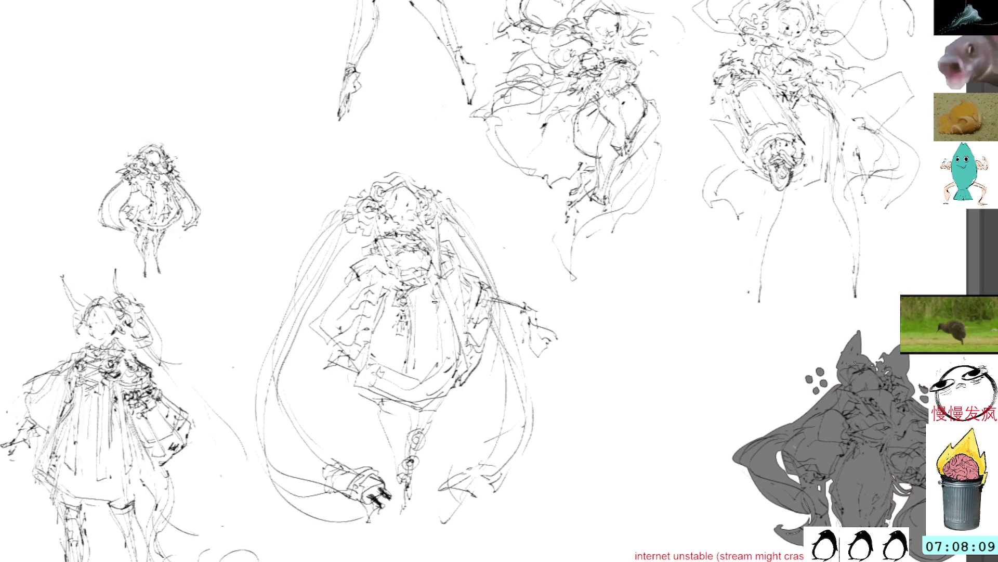
pyautogui.moveTo(442, 310); pyautogui.dragTo(450, 352)
pyautogui.moveTo(433, 287); pyautogui.dragTo(434, 301)
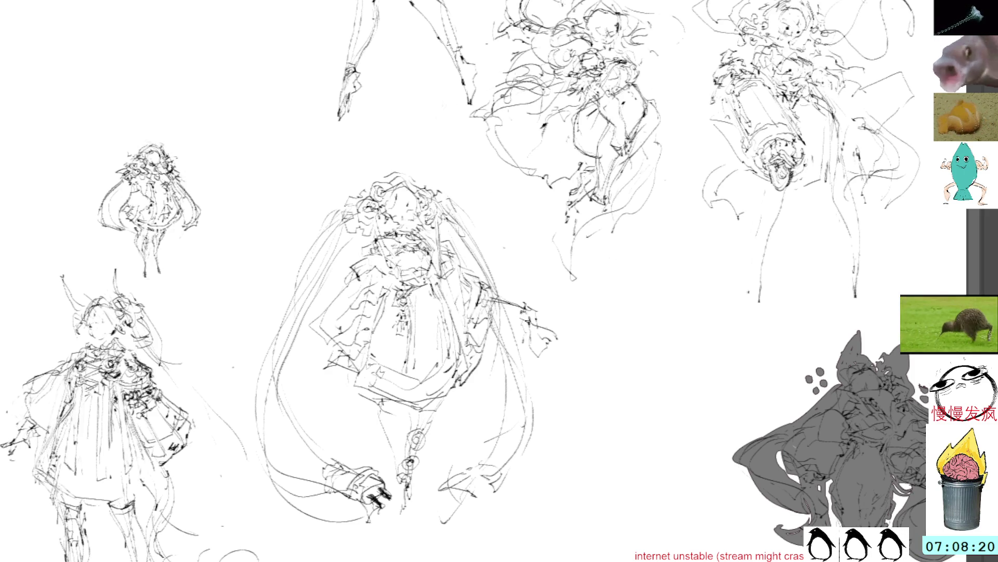
# Step: Sketch thin lines by the raised hand, lasso it, then clear that selection
pyautogui.moveTo(524, 316); pyautogui.dragTo(522, 372)
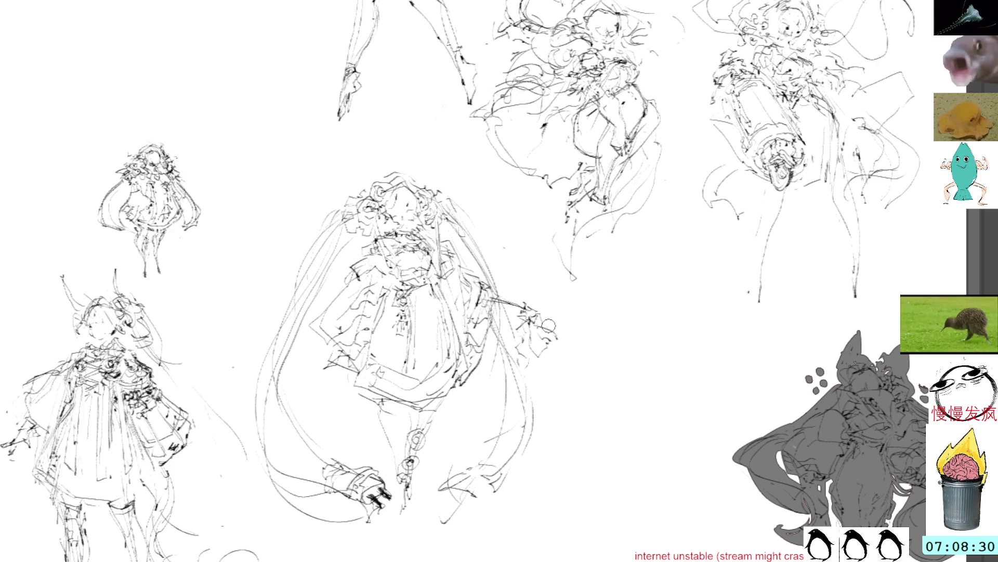
pyautogui.moveTo(544, 338); pyautogui.dragTo(549, 354)
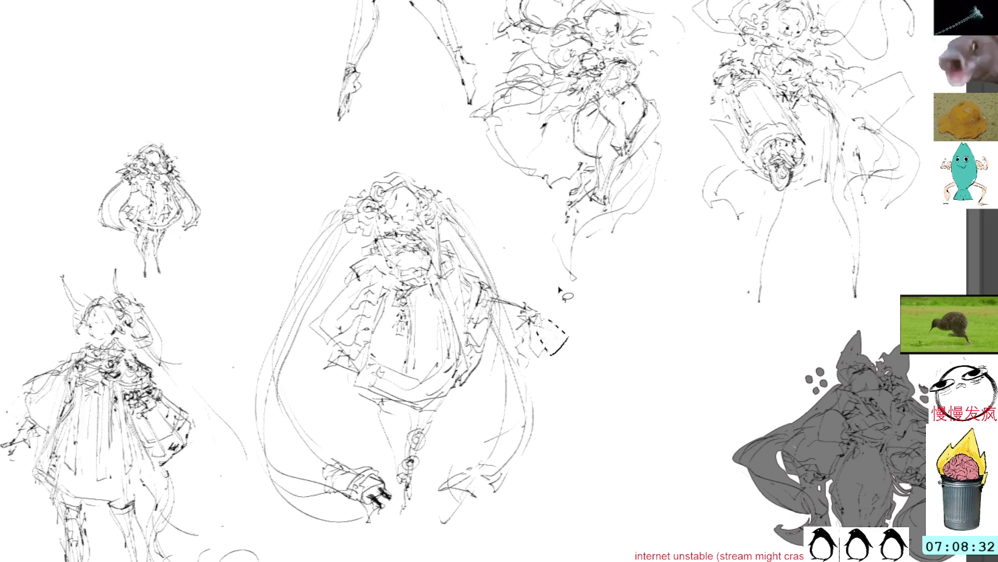
pyautogui.hotkey('ctrl', 'd')
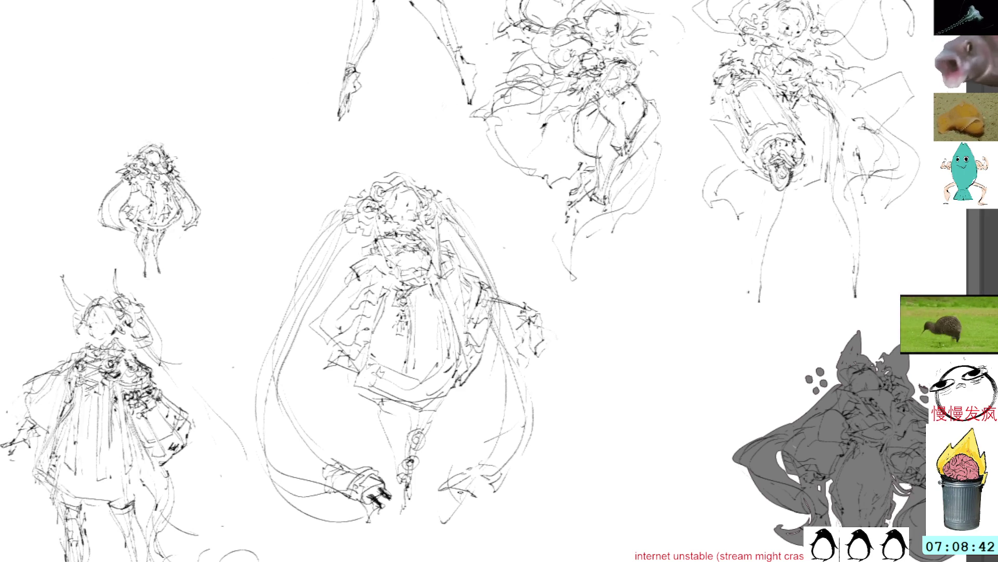
# Step: Add new hand strokes and a dash near the staff, then lasso the whole figure
pyautogui.moveTo(446, 487)
pyautogui.mouseDown()
pyautogui.moveTo(483, 495)
pyautogui.moveTo(465, 504)
pyautogui.moveTo(481, 509)
pyautogui.moveTo(482, 451)
pyautogui.mouseUp()
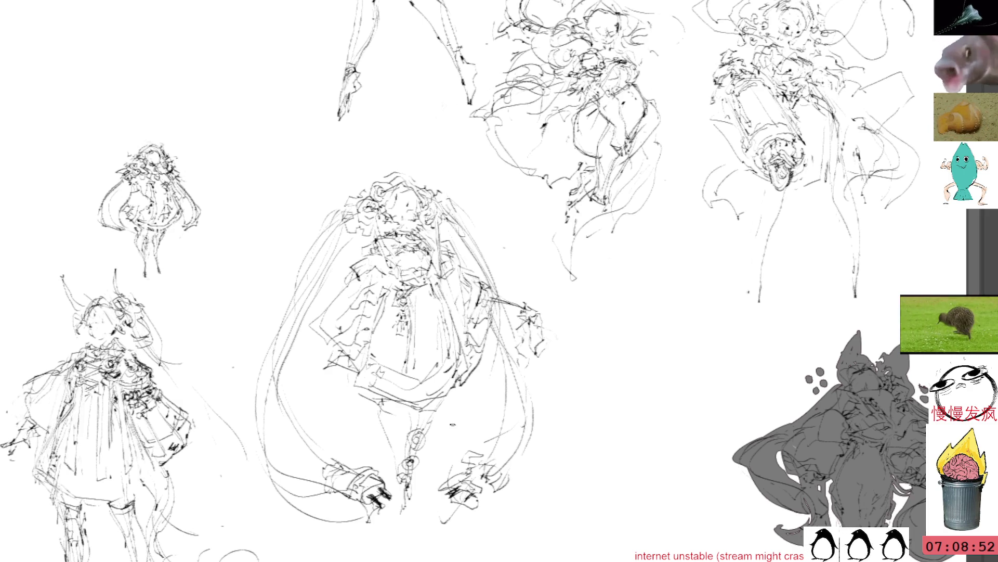
pyautogui.moveTo(485, 415); pyautogui.dragTo(491, 413)
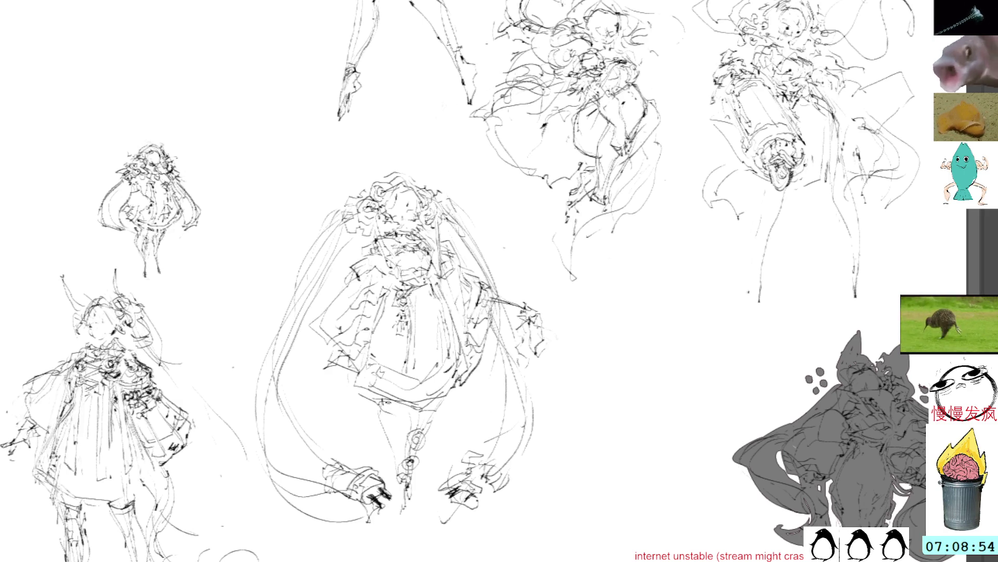
pyautogui.moveTo(378, 401); pyautogui.dragTo(390, 450)
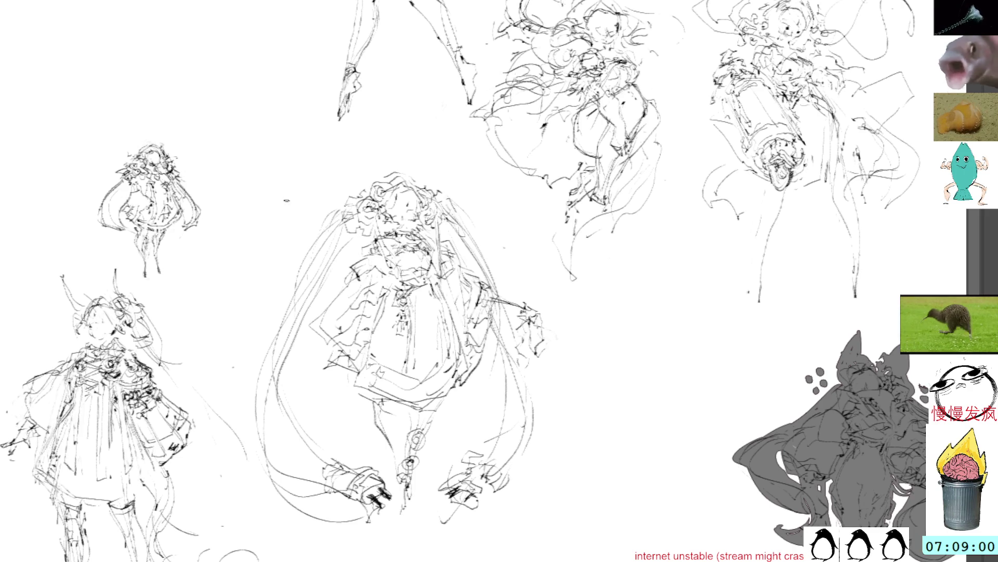
pyautogui.moveTo(401, 149)
pyautogui.mouseDown()
pyautogui.moveTo(337, 194)
pyautogui.moveTo(240, 441)
pyautogui.moveTo(629, 405)
pyautogui.moveTo(574, 313)
pyautogui.moveTo(500, 232)
pyautogui.mouseUp()
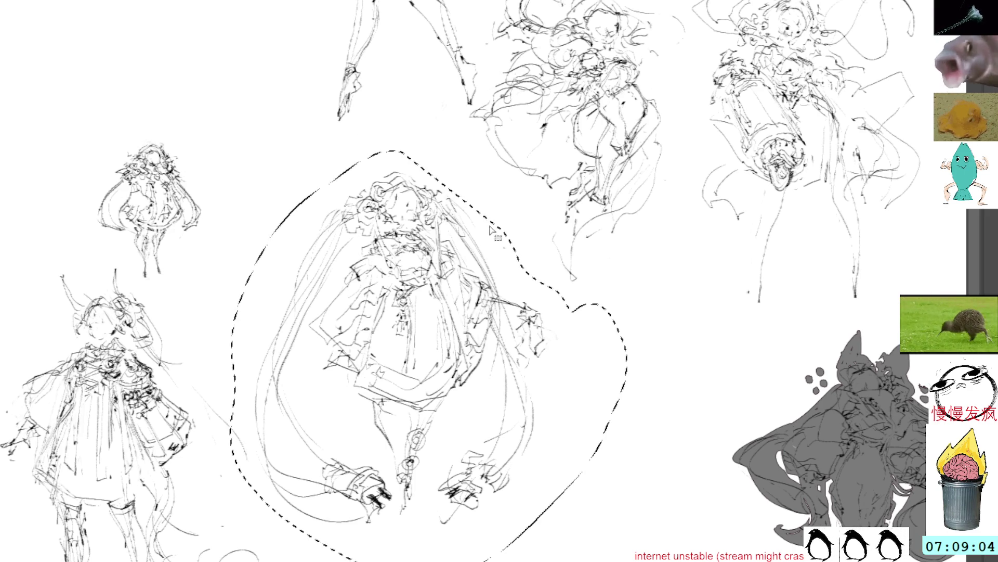
# Step: Transform the selected figure, moving it up and to the left, and apply it
pyautogui.hotkey('ctrl', 't')
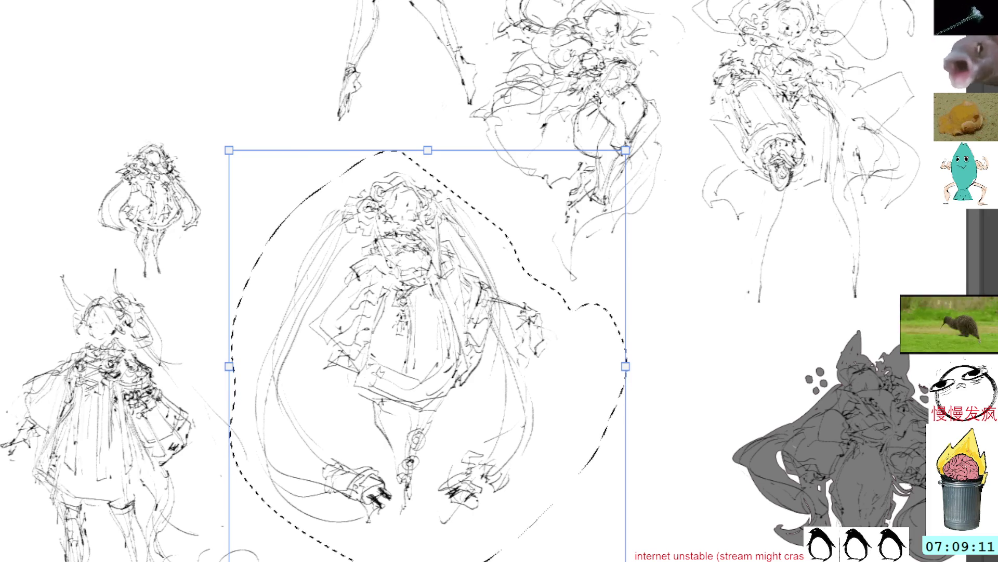
pyautogui.moveTo(595, 14)
pyautogui.mouseDown()
pyautogui.moveTo(790, 104)
pyautogui.moveTo(821, 162)
pyautogui.mouseUp()
pyautogui.moveTo(616, 488)
pyautogui.mouseDown()
pyautogui.moveTo(442, 334)
pyautogui.moveTo(335, 104)
pyautogui.mouseUp()
pyautogui.press('Return')
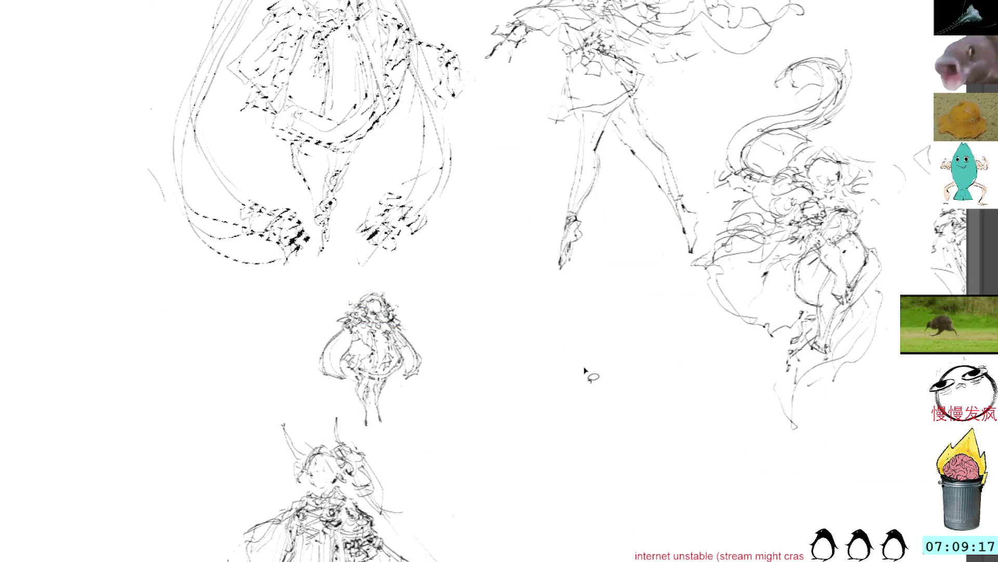
# Step: Sketch a small round head circle in the freed empty canvas space
pyautogui.moveTo(526, 439)
pyautogui.mouseDown()
pyautogui.moveTo(439, 291)
pyautogui.moveTo(416, 274)
pyautogui.mouseUp()
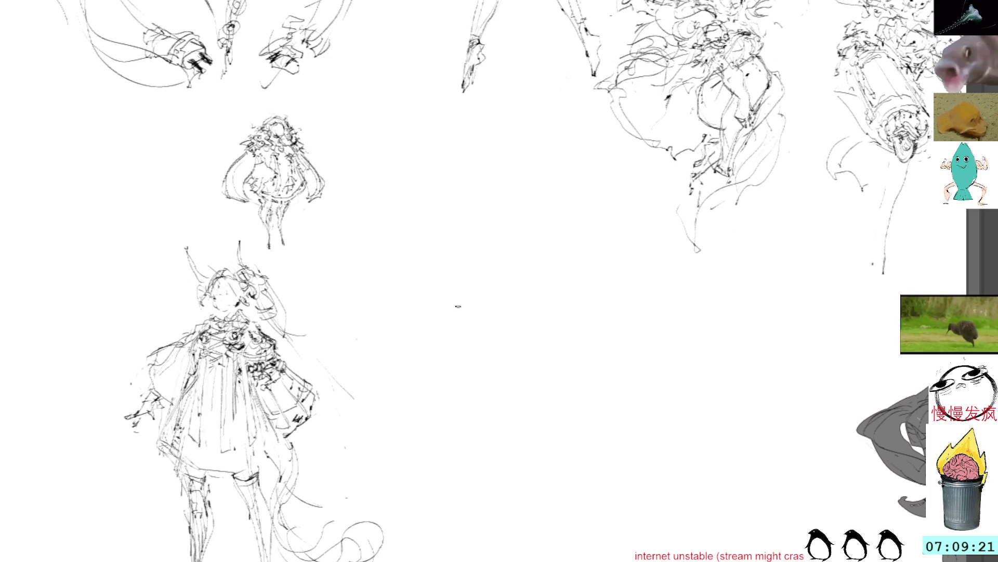
pyautogui.moveTo(475, 171)
pyautogui.mouseDown()
pyautogui.moveTo(460, 205)
pyautogui.moveTo(491, 191)
pyautogui.moveTo(478, 207)
pyautogui.moveTo(489, 209)
pyautogui.mouseUp()
pyautogui.moveTo(481, 179); pyautogui.dragTo(496, 178)
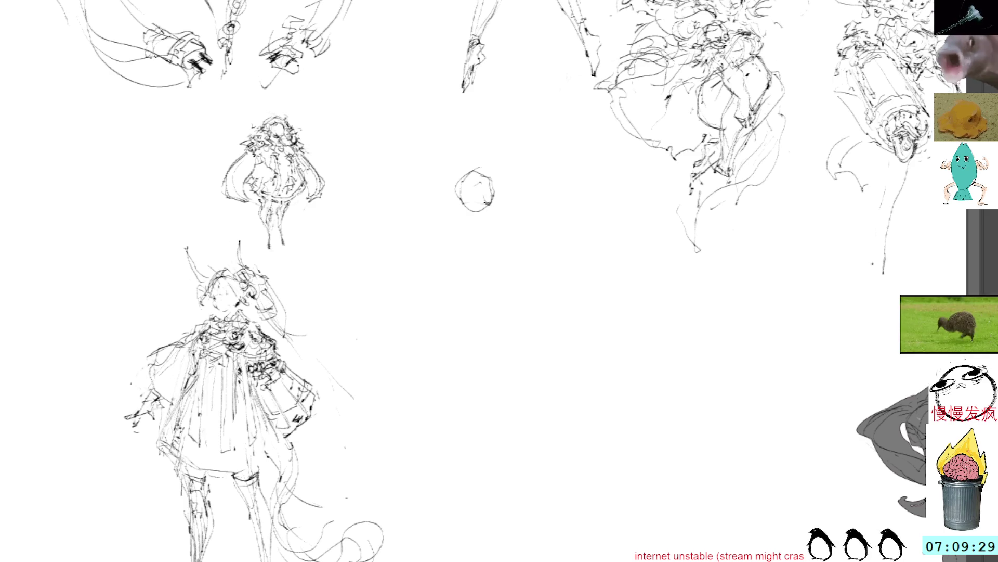
# Step: Sketch the jaw, neck and a body stroke, trying and undoing a transform
pyautogui.moveTo(491, 218)
pyautogui.mouseDown()
pyautogui.moveTo(454, 210)
pyautogui.moveTo(504, 222)
pyautogui.moveTo(481, 213)
pyautogui.moveTo(500, 226)
pyautogui.moveTo(475, 227)
pyautogui.moveTo(480, 208)
pyautogui.moveTo(482, 227)
pyautogui.moveTo(457, 253)
pyautogui.moveTo(498, 265)
pyautogui.moveTo(434, 289)
pyautogui.mouseUp()
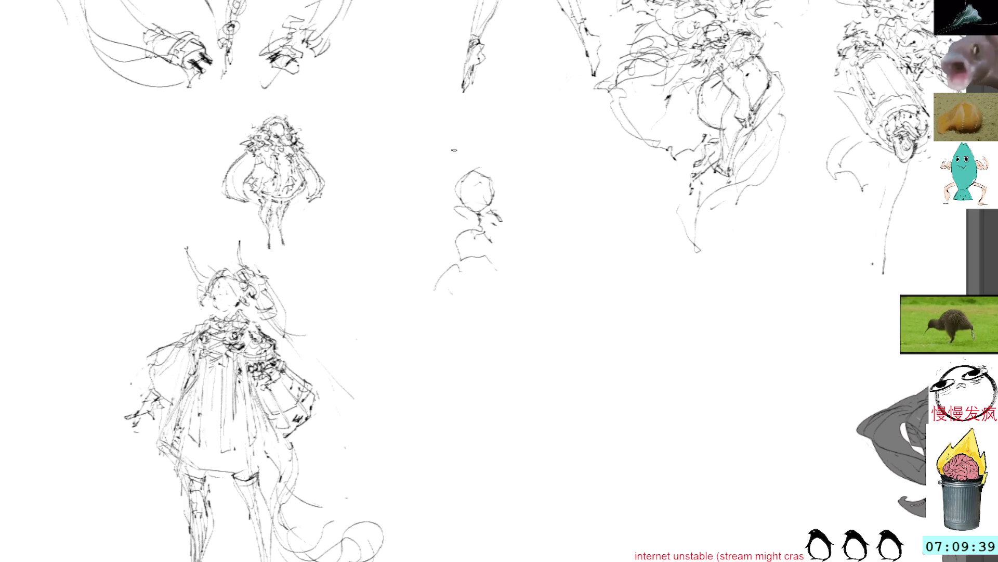
pyautogui.moveTo(499, 232)
pyautogui.mouseDown()
pyautogui.moveTo(518, 248)
pyautogui.moveTo(551, 252)
pyautogui.mouseUp()
pyautogui.press('l')
pyautogui.hotkey('ctrl', 't')
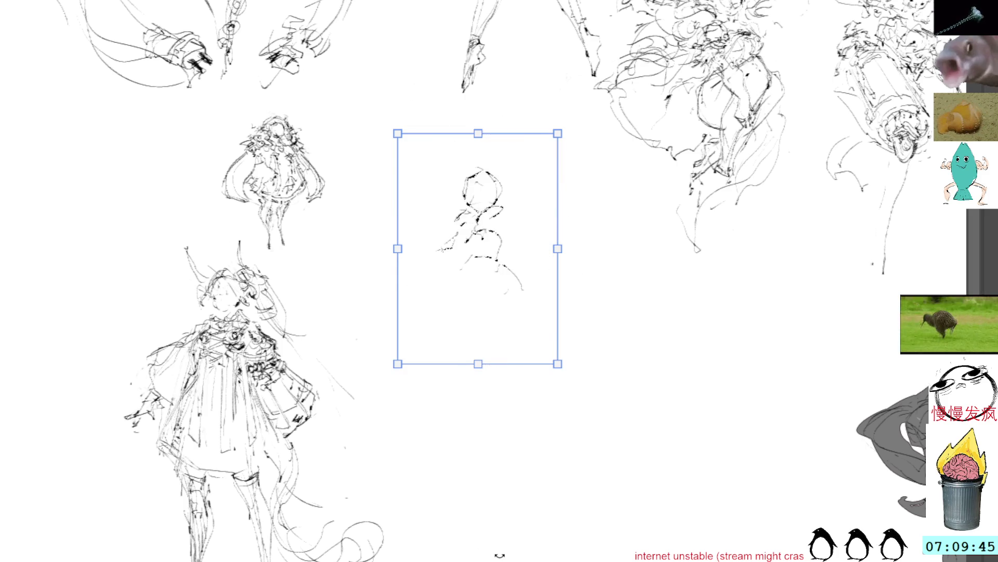
pyautogui.press('Return')
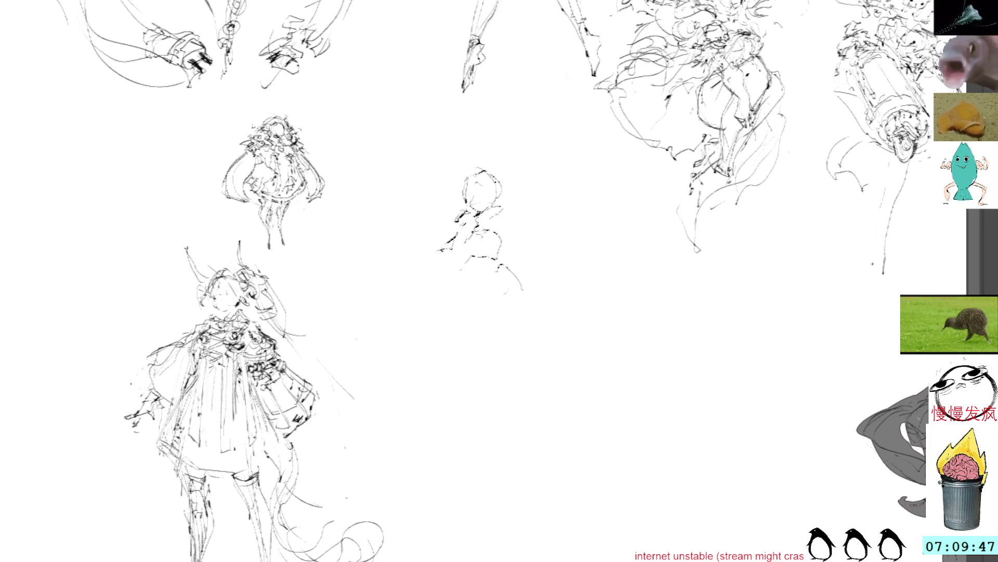
pyautogui.hotkey('ctrl', 'z')
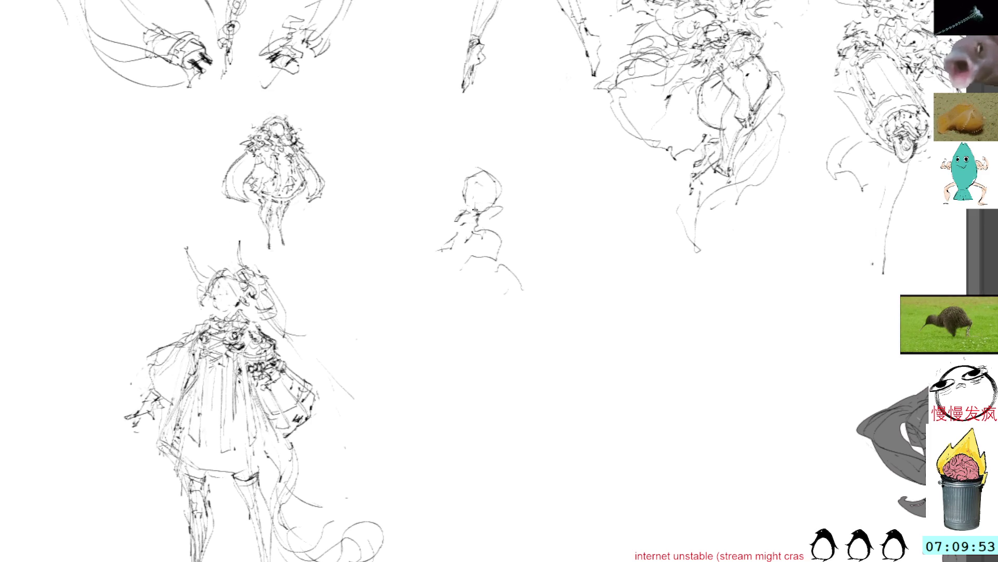
# Step: Rough in the torso and lower body, undoing a first left-arm attempt
pyautogui.moveTo(494, 225)
pyautogui.mouseDown()
pyautogui.moveTo(506, 255)
pyautogui.moveTo(465, 287)
pyautogui.mouseUp()
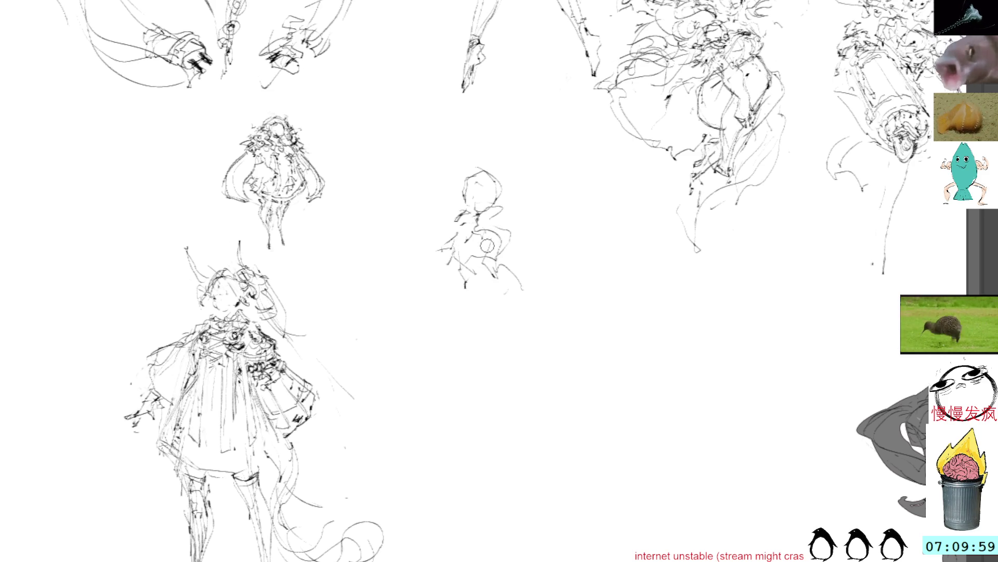
pyautogui.moveTo(496, 252); pyautogui.dragTo(490, 274)
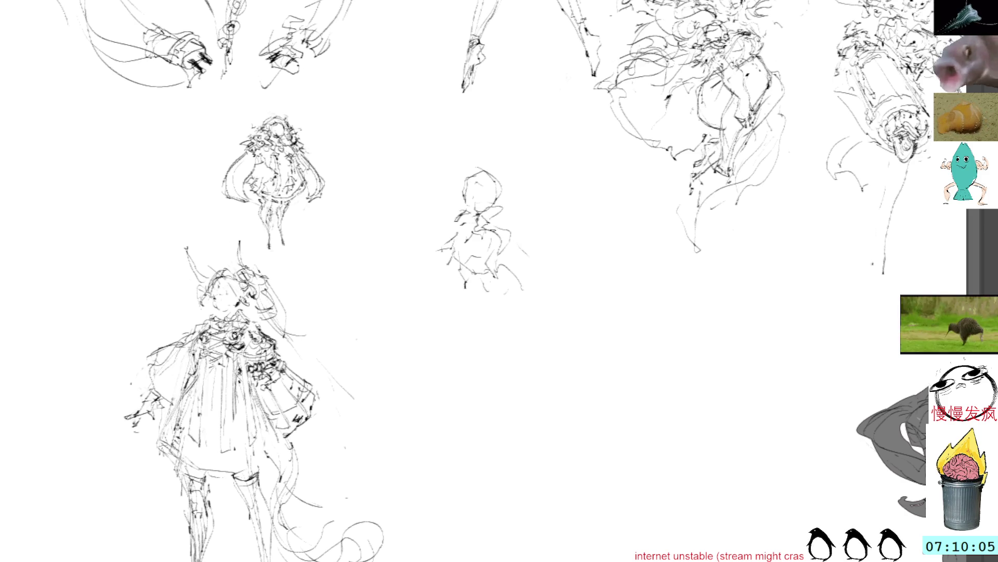
pyautogui.moveTo(445, 238); pyautogui.dragTo(421, 299)
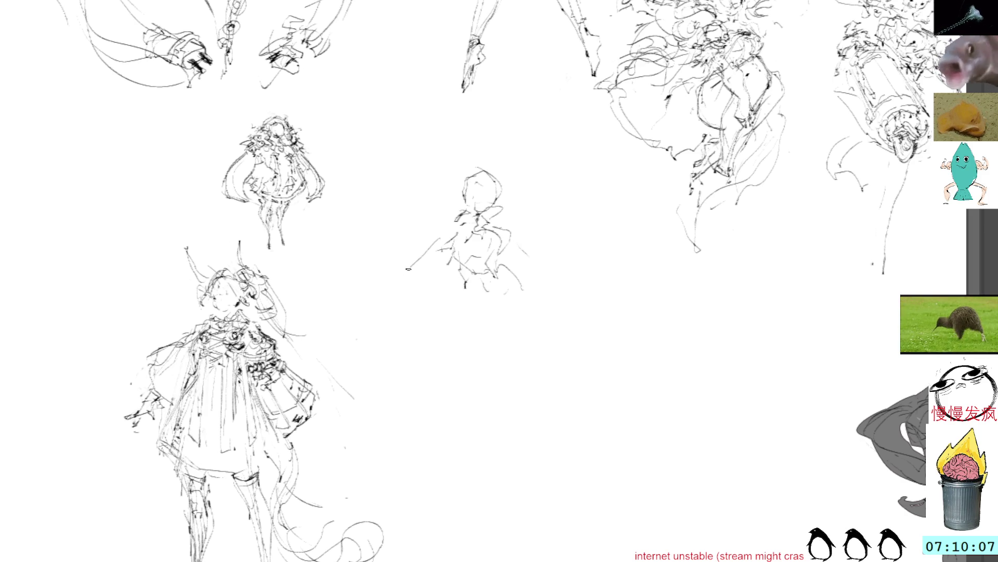
pyautogui.moveTo(450, 239); pyautogui.dragTo(381, 278)
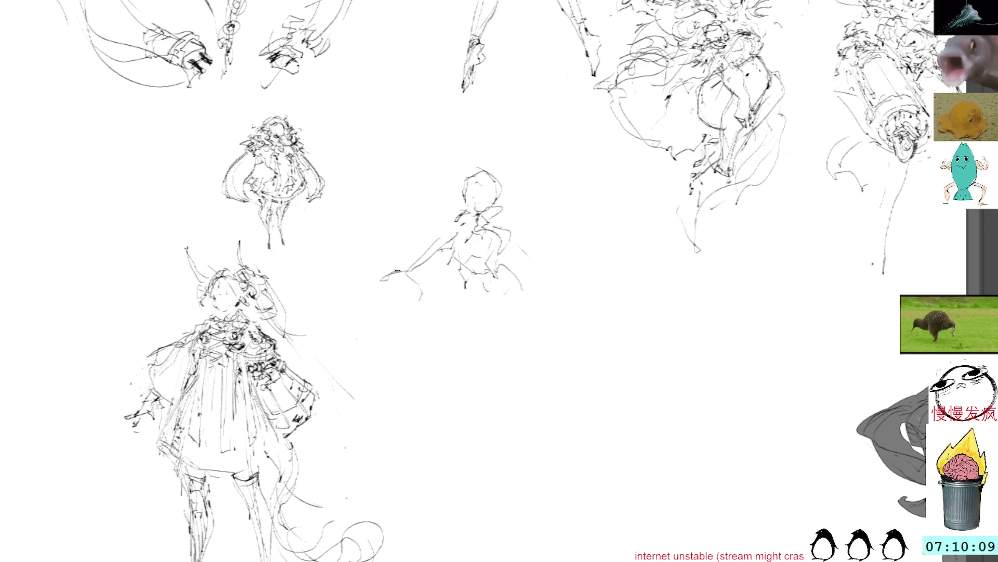
pyautogui.hotkey('ctrl', 'z')
pyautogui.hotkey('ctrl', 'z')
pyautogui.hotkey('ctrl', 'z')
# Step: Draw the legs downward and a long diagonal staff line across them
pyautogui.moveTo(471, 310); pyautogui.dragTo(487, 317)
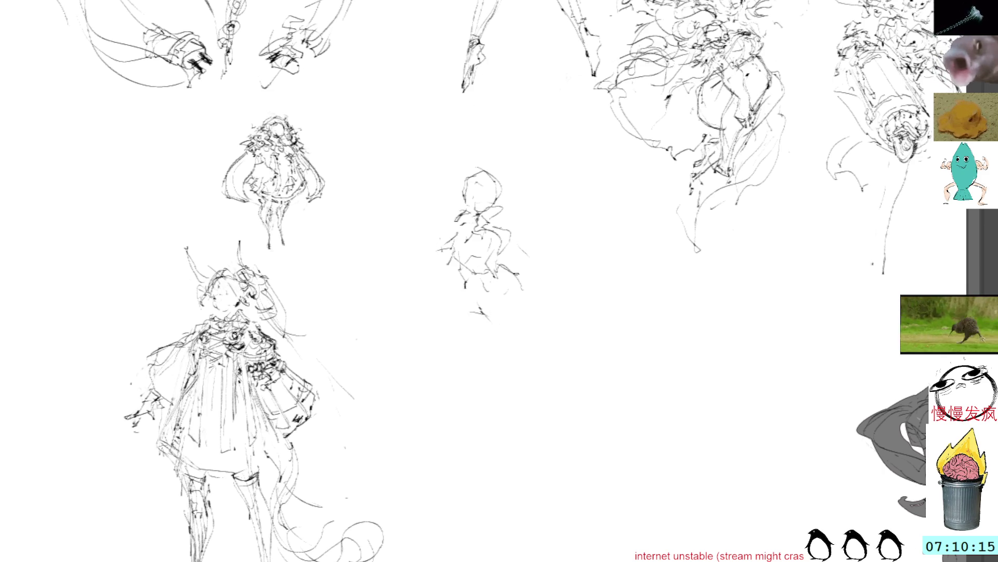
pyautogui.moveTo(521, 287); pyautogui.dragTo(535, 301)
pyautogui.moveTo(528, 336); pyautogui.dragTo(506, 425)
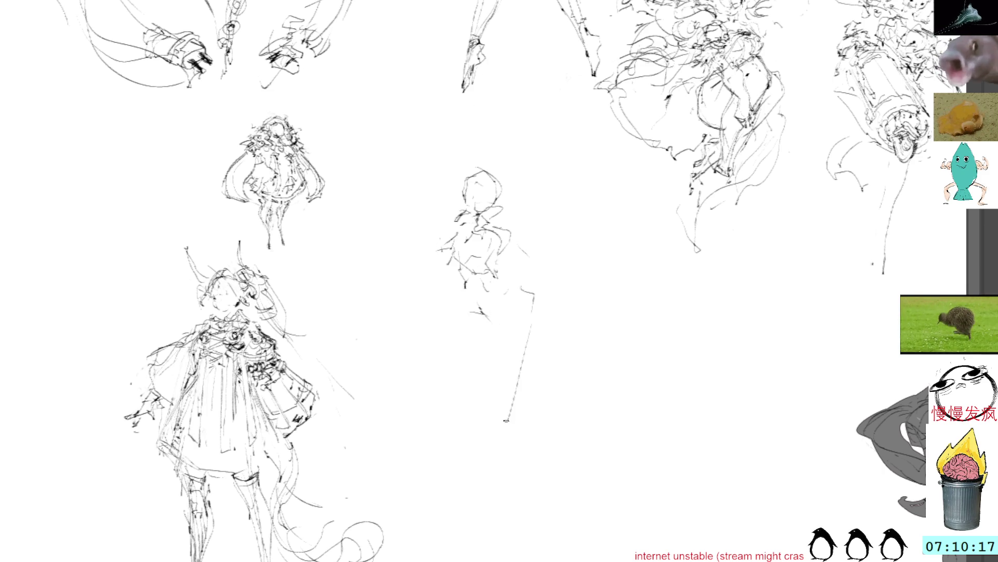
pyautogui.moveTo(484, 357); pyautogui.dragTo(480, 431)
pyautogui.moveTo(516, 336); pyautogui.dragTo(481, 510)
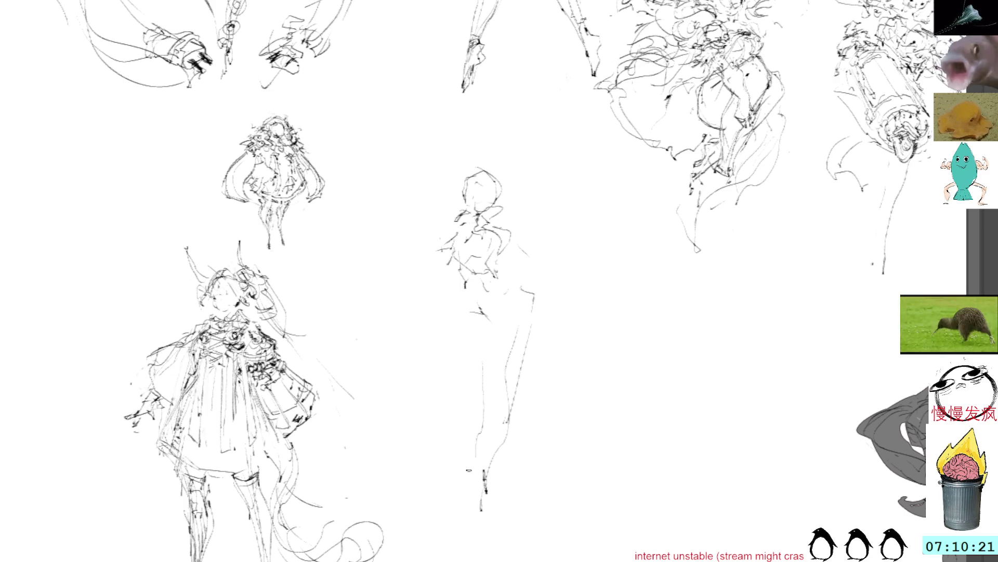
pyautogui.moveTo(453, 274); pyautogui.dragTo(544, 538)
# Step: Draw the staff alongside the figure and sketch her torso, hips and left arm
pyautogui.moveTo(430, 230); pyautogui.dragTo(422, 179)
pyautogui.moveTo(495, 262); pyautogui.dragTo(482, 341)
pyautogui.moveTo(425, 249)
pyautogui.mouseDown()
pyautogui.moveTo(438, 271)
pyautogui.moveTo(429, 226)
pyautogui.moveTo(457, 229)
pyautogui.moveTo(448, 234)
pyautogui.mouseUp()
pyautogui.moveTo(420, 169); pyautogui.dragTo(445, 247)
pyautogui.moveTo(420, 168); pyautogui.dragTo(476, 330)
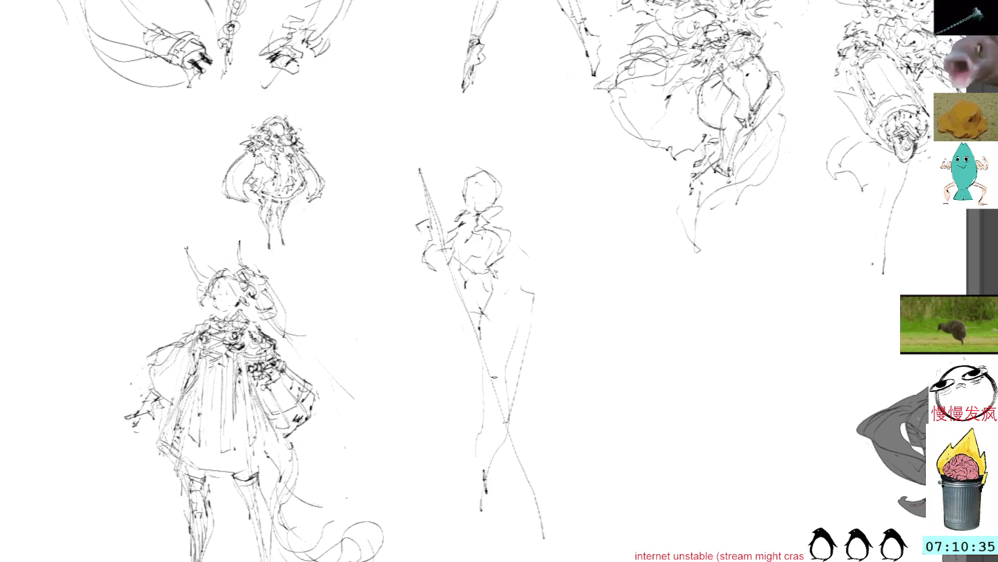
pyautogui.moveTo(509, 289)
pyautogui.mouseDown()
pyautogui.moveTo(527, 333)
pyautogui.moveTo(528, 315)
pyautogui.moveTo(513, 353)
pyautogui.mouseUp()
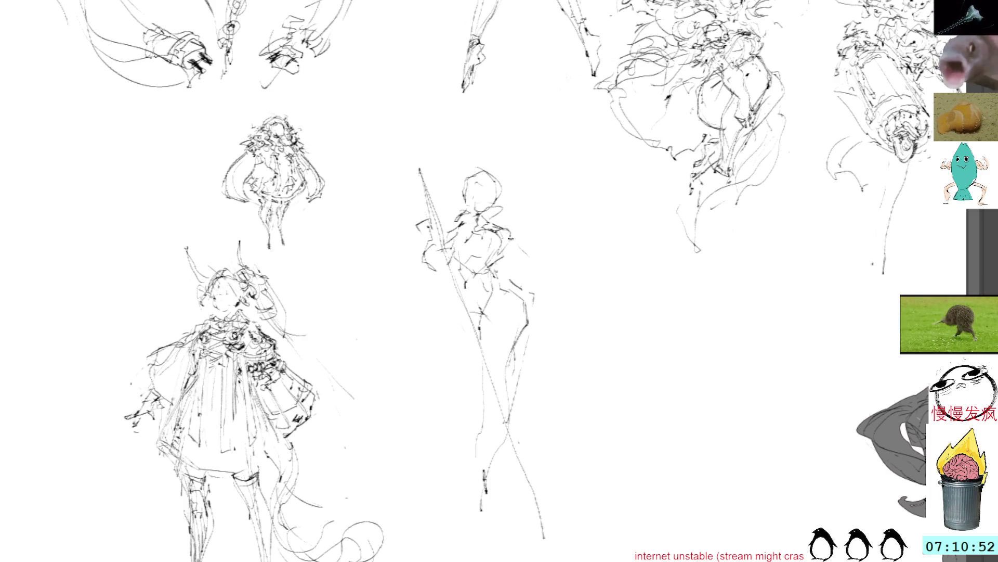
# Step: Undo stray strokes beside the head and add chest and torso details
pyautogui.moveTo(505, 204); pyautogui.dragTo(503, 224)
pyautogui.hotkey('ctrl', 'z')
pyautogui.hotkey('ctrl', 'z')
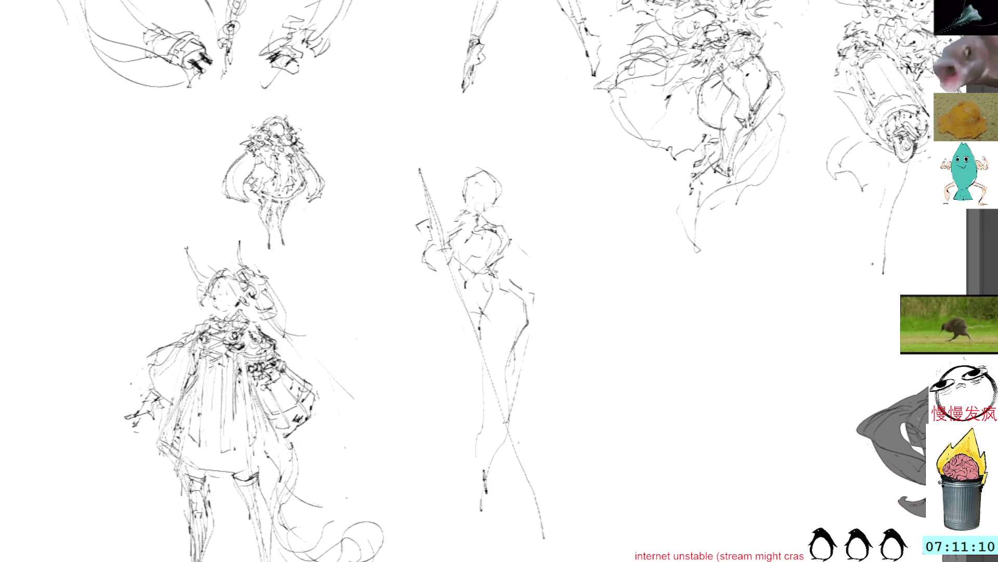
pyautogui.moveTo(491, 275); pyautogui.dragTo(498, 289)
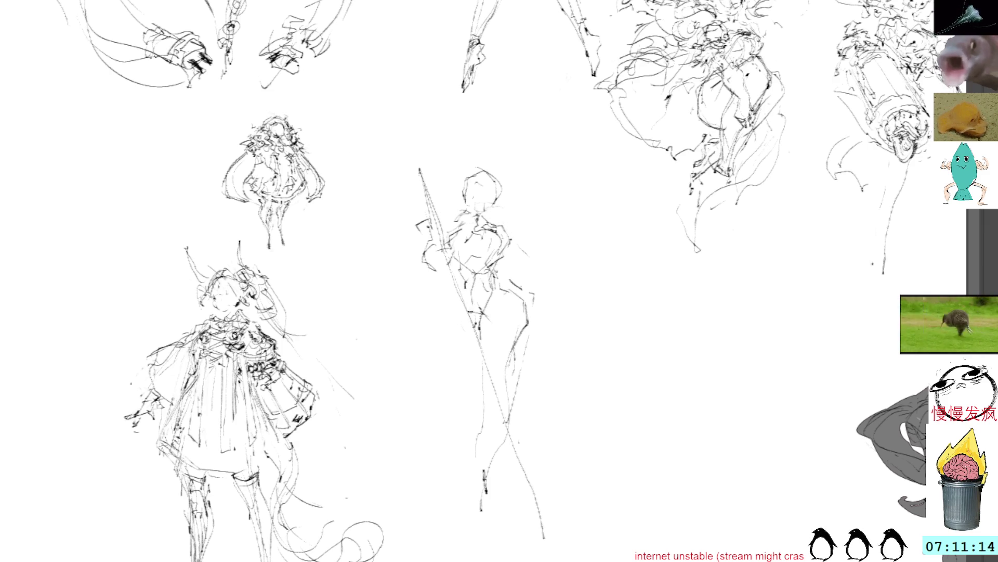
pyautogui.moveTo(480, 240); pyautogui.dragTo(474, 273)
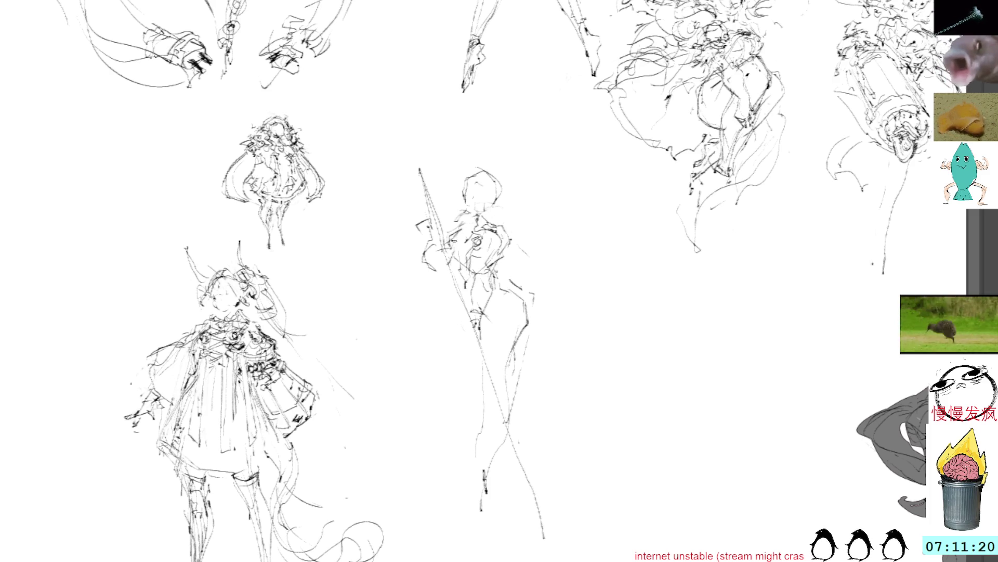
# Step: Add an upper-chest curve, hatch the leg and sketch the staff figure's hip
pyautogui.moveTo(479, 226)
pyautogui.mouseDown()
pyautogui.moveTo(490, 236)
pyautogui.moveTo(477, 258)
pyautogui.moveTo(505, 223)
pyautogui.moveTo(531, 278)
pyautogui.moveTo(562, 285)
pyautogui.mouseUp()
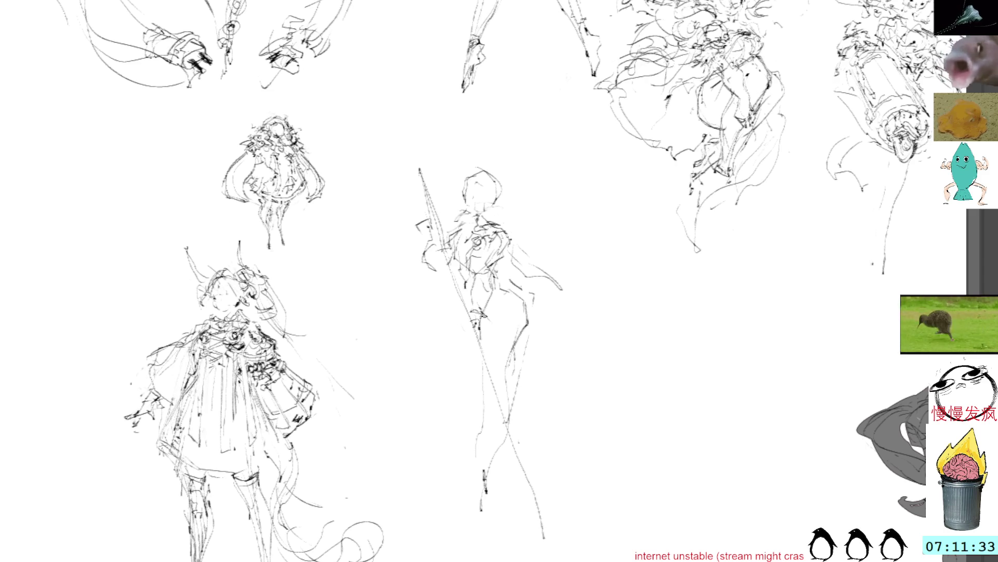
pyautogui.moveTo(494, 313); pyautogui.dragTo(503, 312)
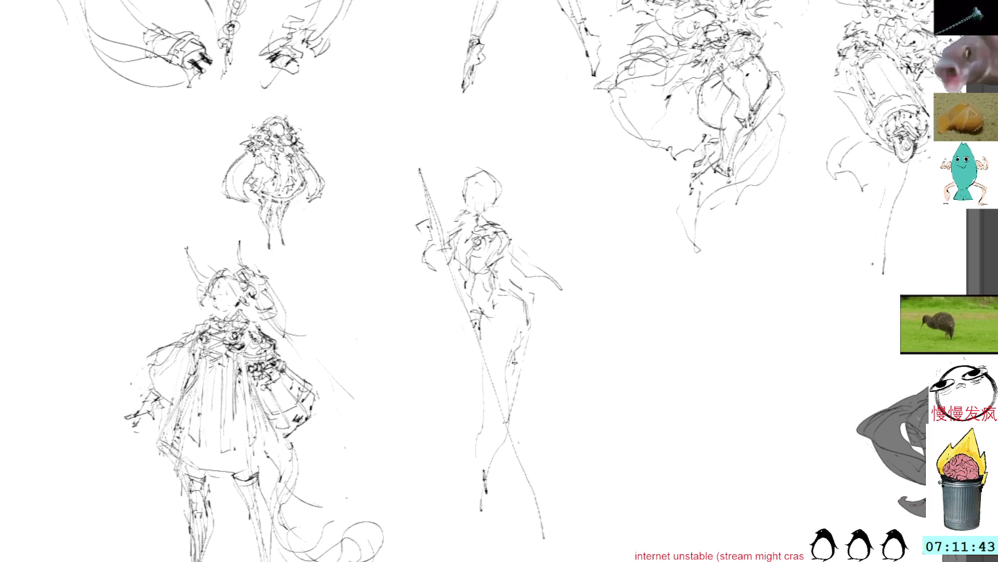
pyautogui.moveTo(515, 381)
pyautogui.mouseDown()
pyautogui.moveTo(507, 371)
pyautogui.moveTo(492, 381)
pyautogui.mouseUp()
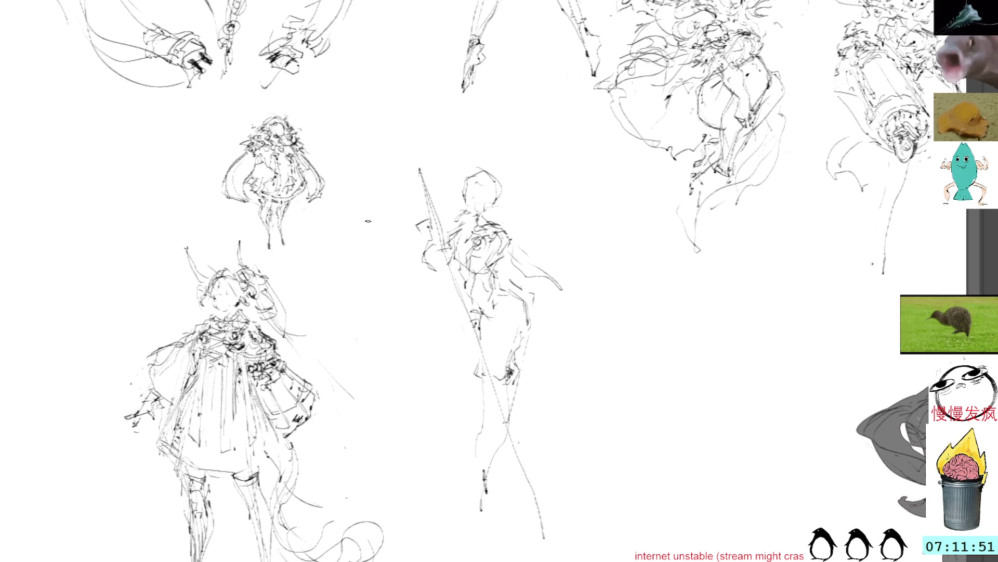
pyautogui.moveTo(484, 361); pyautogui.dragTo(485, 395)
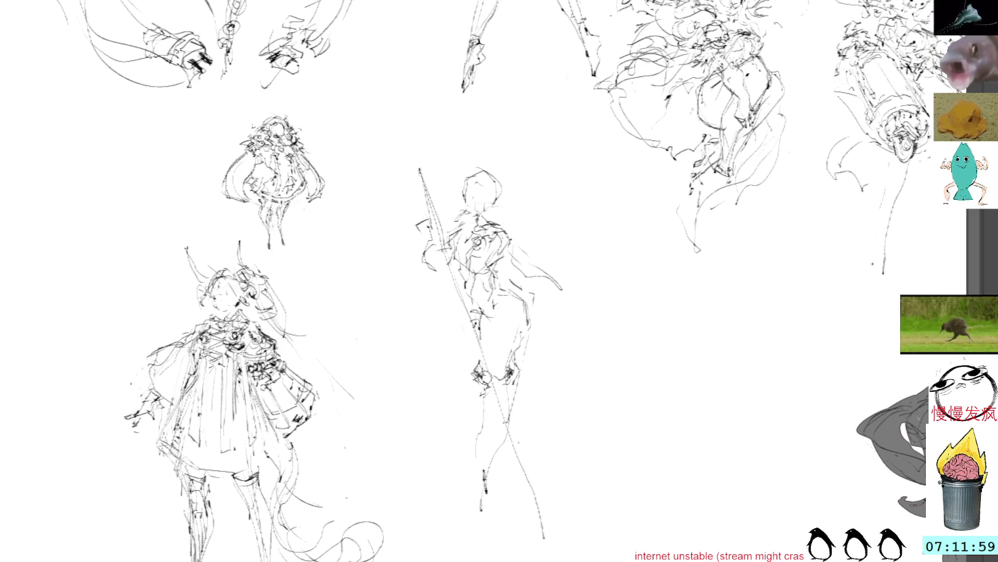
# Step: Draw the left leg down to the foot, undoing a stray lower-leg stroke
pyautogui.moveTo(471, 374); pyautogui.dragTo(479, 361)
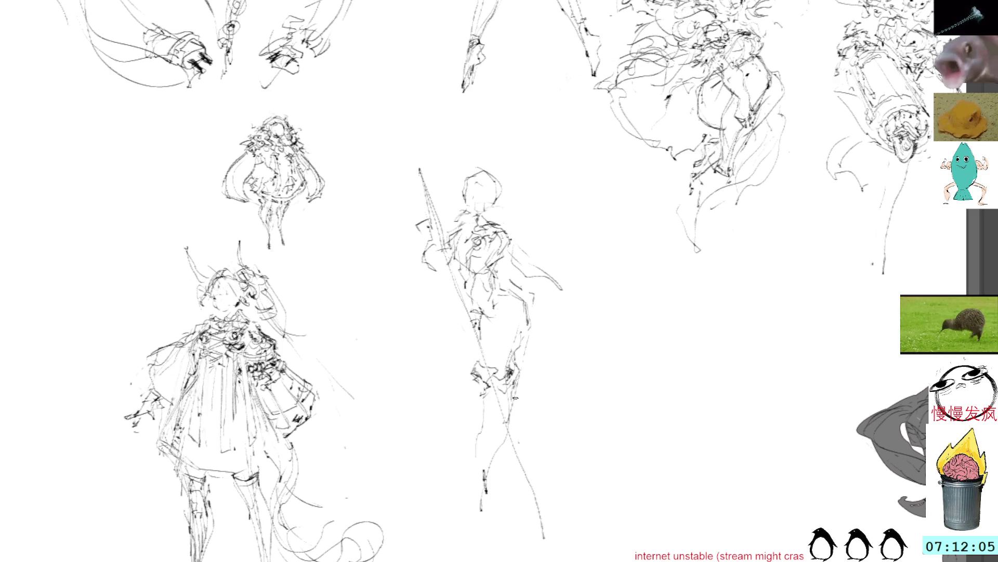
pyautogui.moveTo(500, 469); pyautogui.dragTo(485, 473)
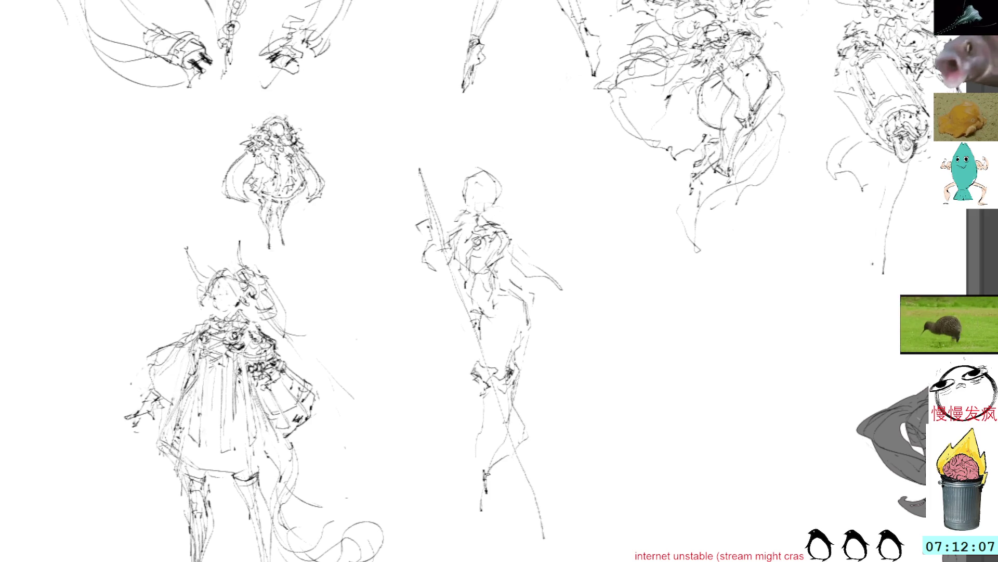
pyautogui.moveTo(478, 392)
pyautogui.mouseDown()
pyautogui.moveTo(477, 475)
pyautogui.moveTo(469, 471)
pyautogui.moveTo(484, 481)
pyautogui.mouseUp()
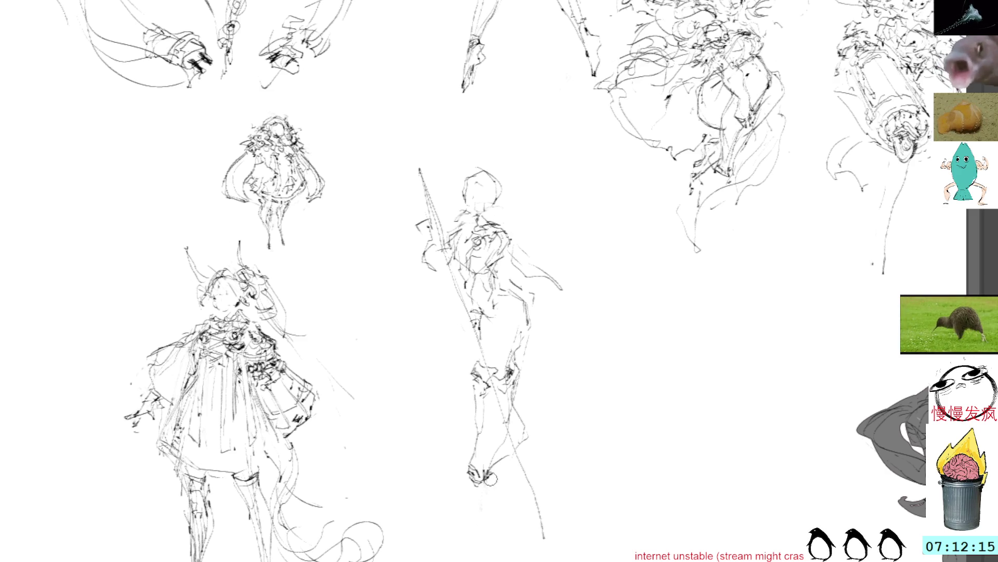
pyautogui.moveTo(491, 469); pyautogui.dragTo(498, 472)
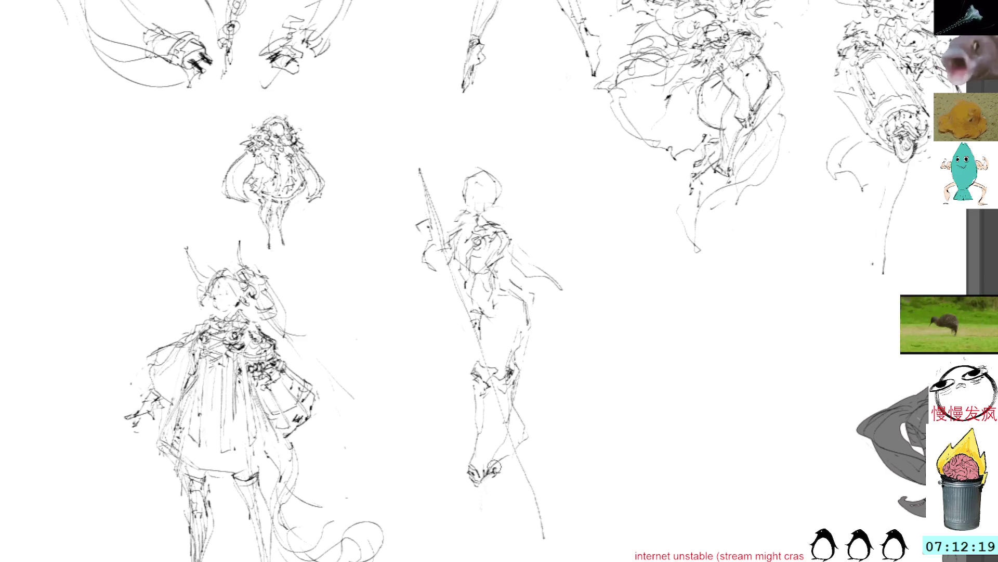
pyautogui.moveTo(464, 473); pyautogui.dragTo(481, 487)
pyautogui.moveTo(523, 439)
pyautogui.mouseDown()
pyautogui.moveTo(545, 431)
pyautogui.moveTo(545, 417)
pyautogui.moveTo(511, 408)
pyautogui.moveTo(519, 427)
pyautogui.moveTo(498, 473)
pyautogui.moveTo(484, 468)
pyautogui.moveTo(498, 451)
pyautogui.moveTo(484, 465)
pyautogui.moveTo(467, 457)
pyautogui.mouseUp()
pyautogui.hotkey('ctrl', 'z')
# Step: Draw the right leg and foot and darken strokes on the leg
pyautogui.moveTo(530, 287); pyautogui.dragTo(506, 366)
pyautogui.moveTo(500, 441); pyautogui.dragTo(468, 505)
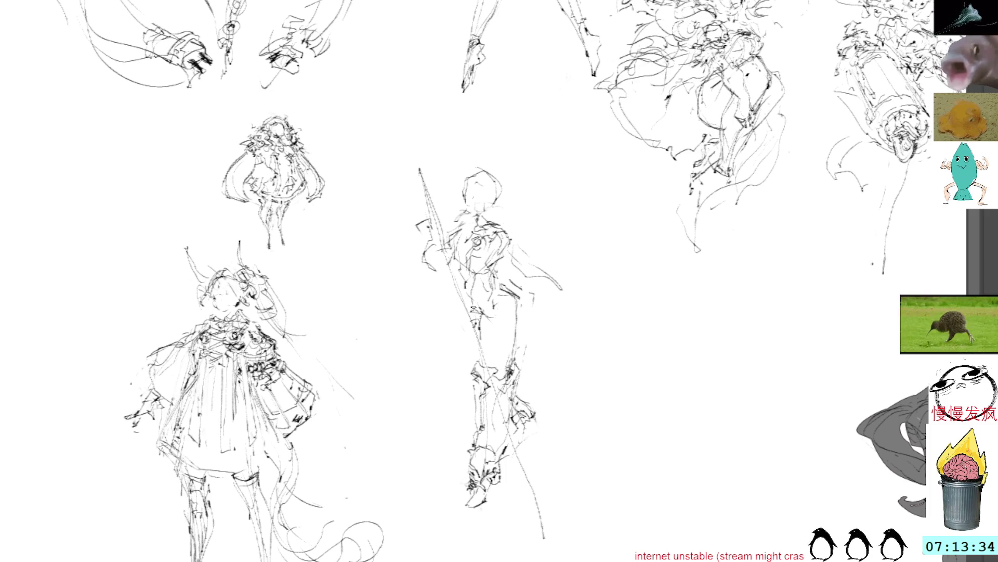
pyautogui.moveTo(496, 340)
pyautogui.mouseDown()
pyautogui.moveTo(478, 312)
pyautogui.moveTo(487, 347)
pyautogui.mouseUp()
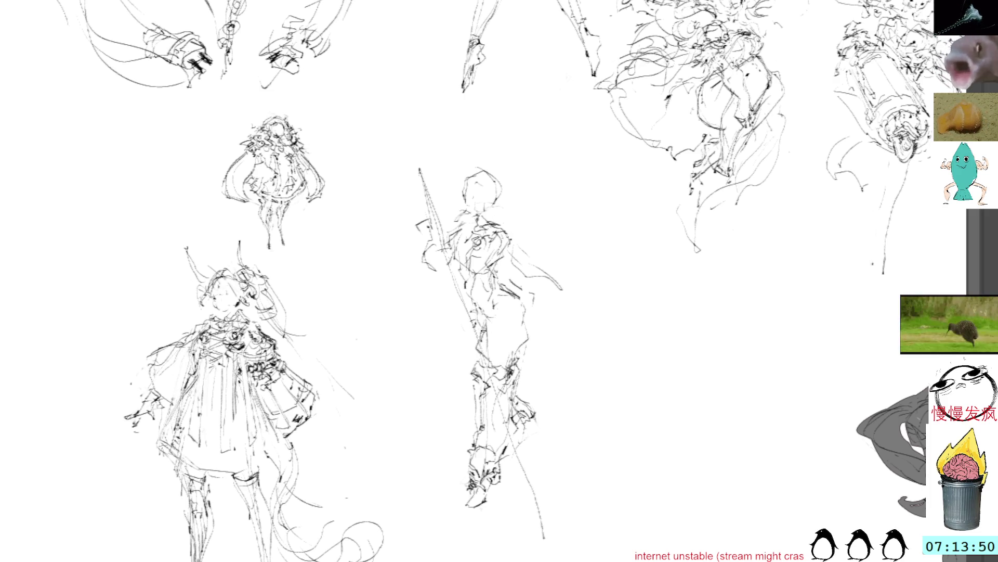
# Step: Add leg and torso contour strokes, undoing the long stroke from her arm
pyautogui.moveTo(531, 330); pyautogui.dragTo(565, 431)
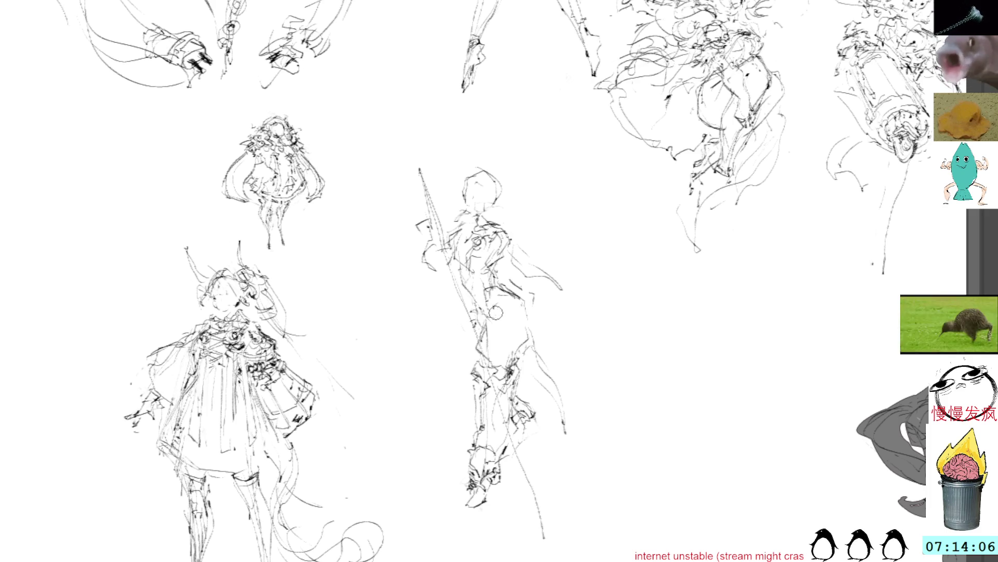
pyautogui.moveTo(492, 306); pyautogui.dragTo(507, 293)
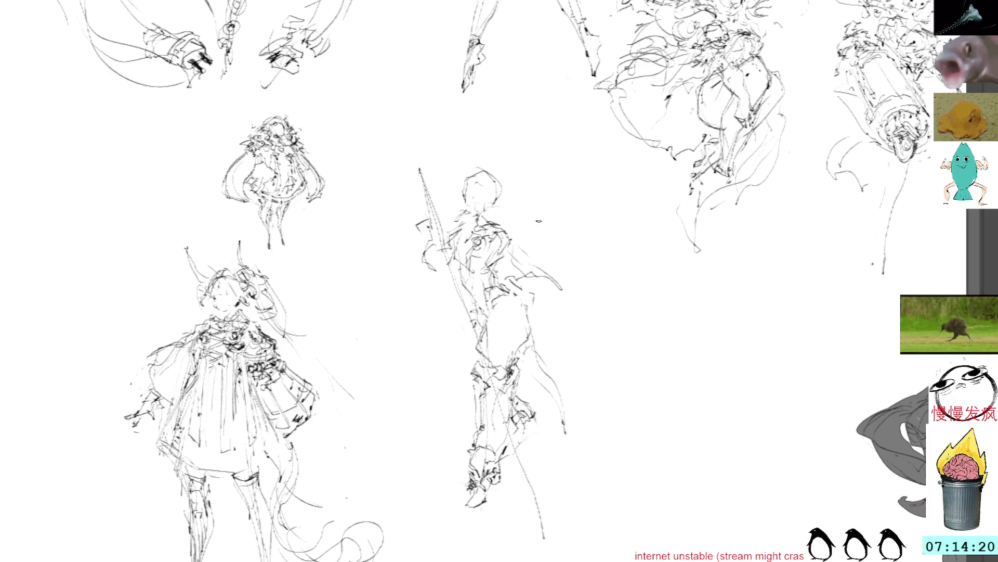
pyautogui.moveTo(506, 270)
pyautogui.mouseDown()
pyautogui.moveTo(570, 283)
pyautogui.moveTo(566, 267)
pyautogui.moveTo(633, 228)
pyautogui.moveTo(582, 206)
pyautogui.moveTo(587, 190)
pyautogui.mouseUp()
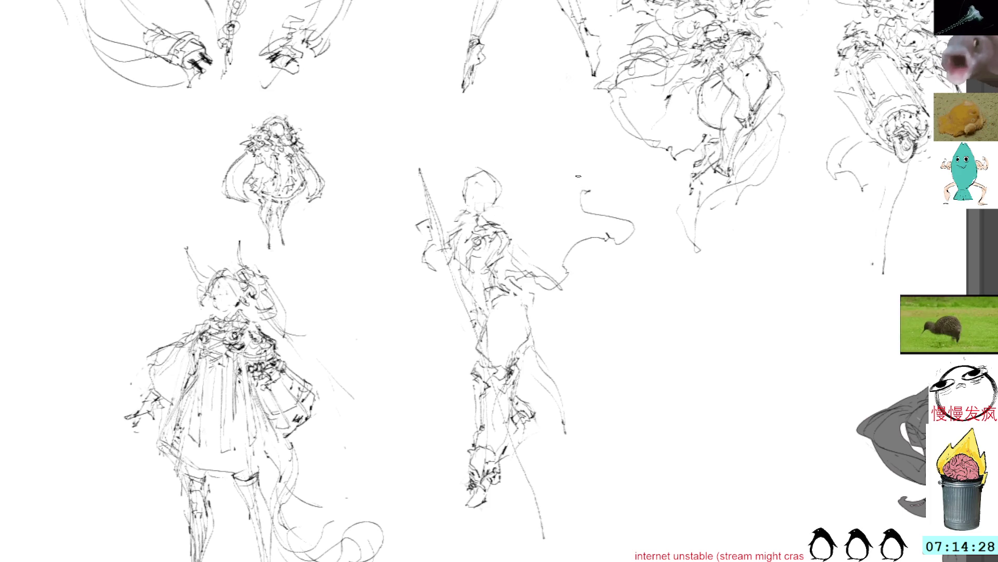
pyautogui.hotkey('ctrl', 'z')
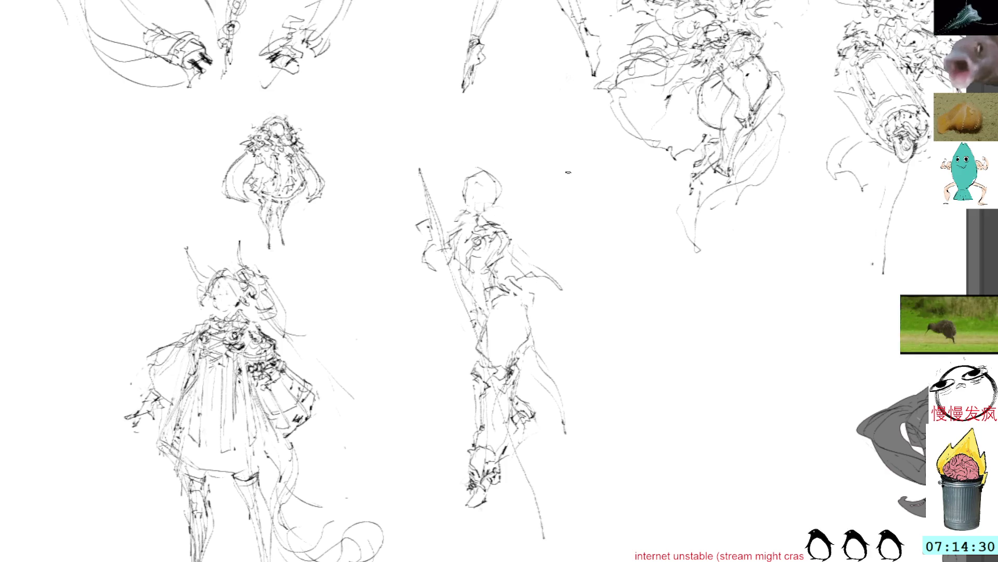
# Step: With a larger brush, contour the shoulder and torso and sweep an S-curve to the right
pyautogui.press('e')
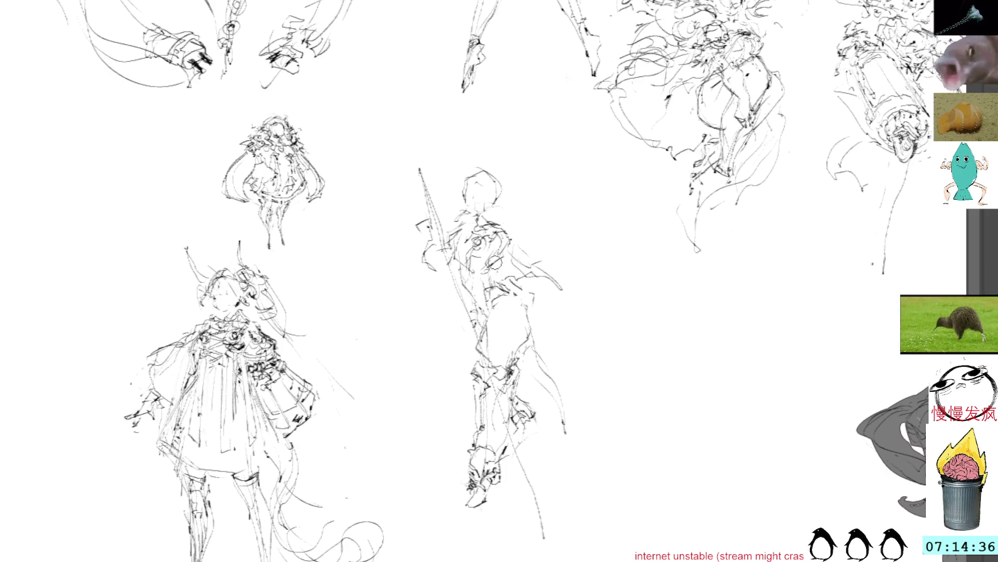
pyautogui.moveTo(495, 280)
pyautogui.mouseDown()
pyautogui.moveTo(532, 318)
pyautogui.moveTo(505, 301)
pyautogui.moveTo(496, 375)
pyautogui.moveTo(512, 308)
pyautogui.moveTo(517, 353)
pyautogui.mouseUp()
pyautogui.moveTo(526, 301)
pyautogui.mouseDown()
pyautogui.moveTo(499, 356)
pyautogui.moveTo(508, 321)
pyautogui.mouseUp()
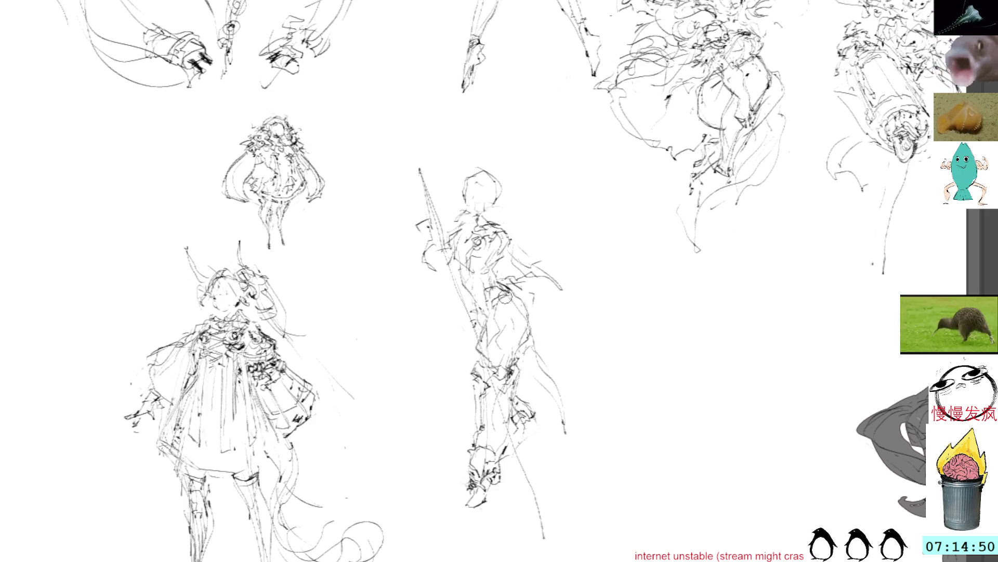
pyautogui.moveTo(496, 273); pyautogui.dragTo(517, 278)
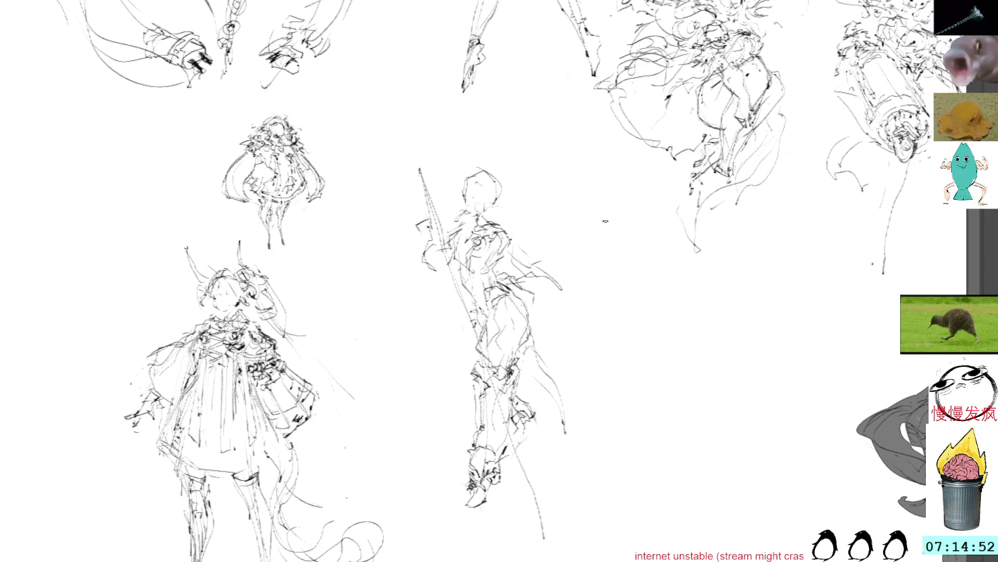
pyautogui.moveTo(578, 296); pyautogui.dragTo(598, 289)
pyautogui.moveTo(620, 215)
pyautogui.mouseDown()
pyautogui.moveTo(578, 248)
pyautogui.moveTo(641, 306)
pyautogui.moveTo(648, 327)
pyautogui.mouseUp()
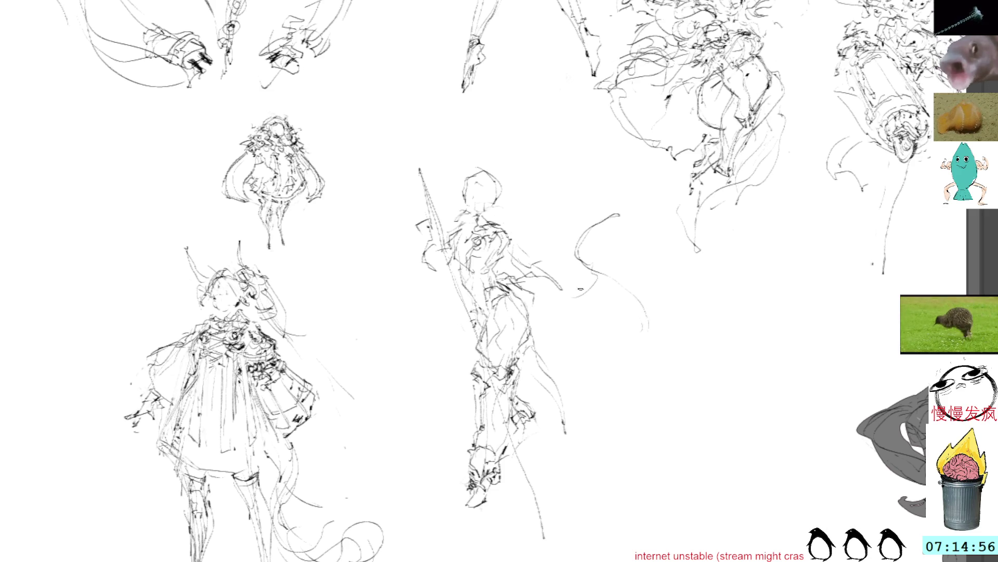
# Step: Lasso the stray curved strokes beside the figure, delete them and deselect
pyautogui.moveTo(501, 275)
pyautogui.mouseDown()
pyautogui.moveTo(545, 298)
pyautogui.moveTo(597, 251)
pyautogui.moveTo(624, 254)
pyautogui.moveTo(620, 226)
pyautogui.mouseUp()
pyautogui.click(627, 252)
pyautogui.press('l')
pyautogui.press('Delete')
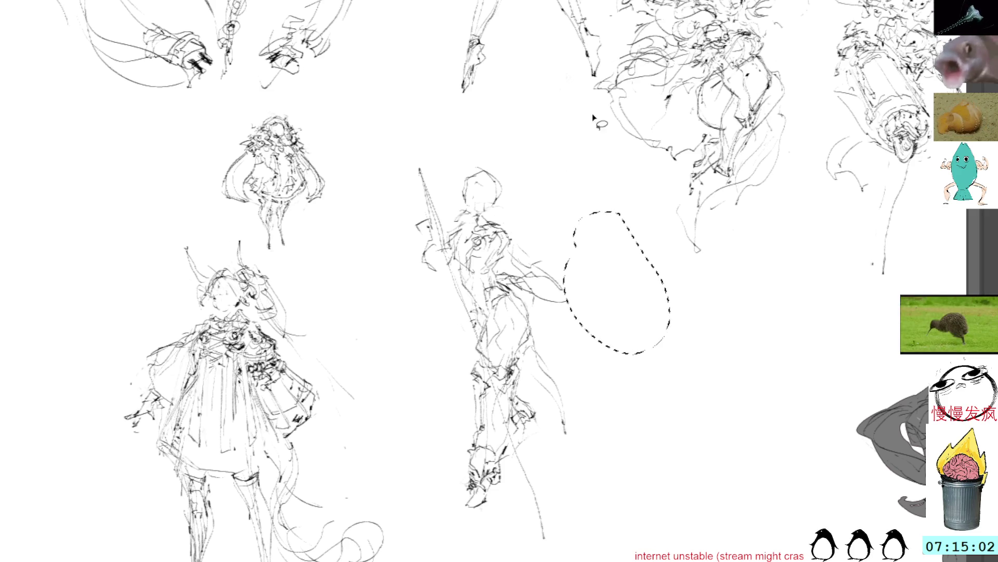
pyautogui.hotkey('ctrl', 'd')
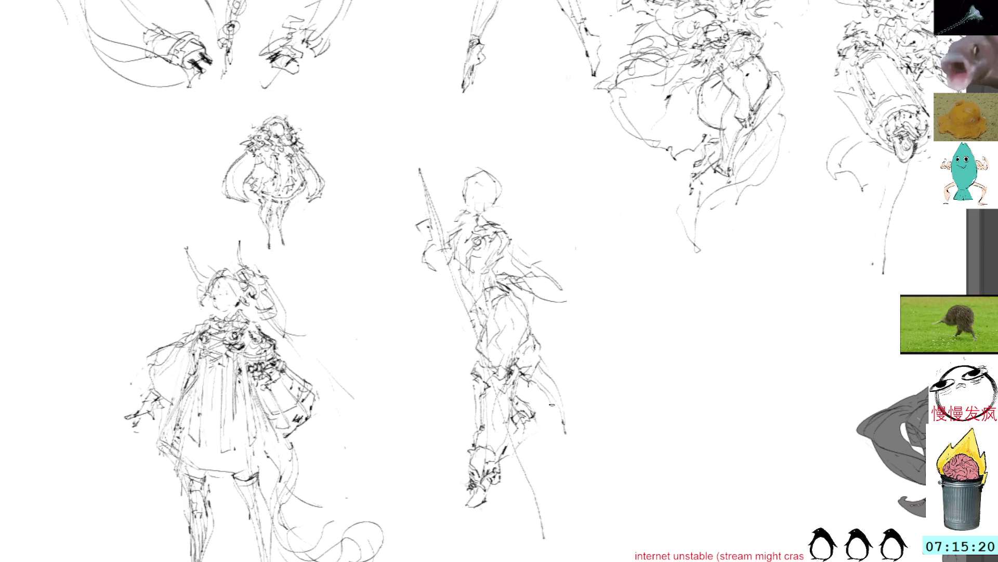
# Step: Mark the leg, resketch the head and face, and draw thin lines down the torso
pyautogui.moveTo(570, 399)
pyautogui.mouseDown()
pyautogui.moveTo(568, 446)
pyautogui.moveTo(564, 435)
pyautogui.mouseUp()
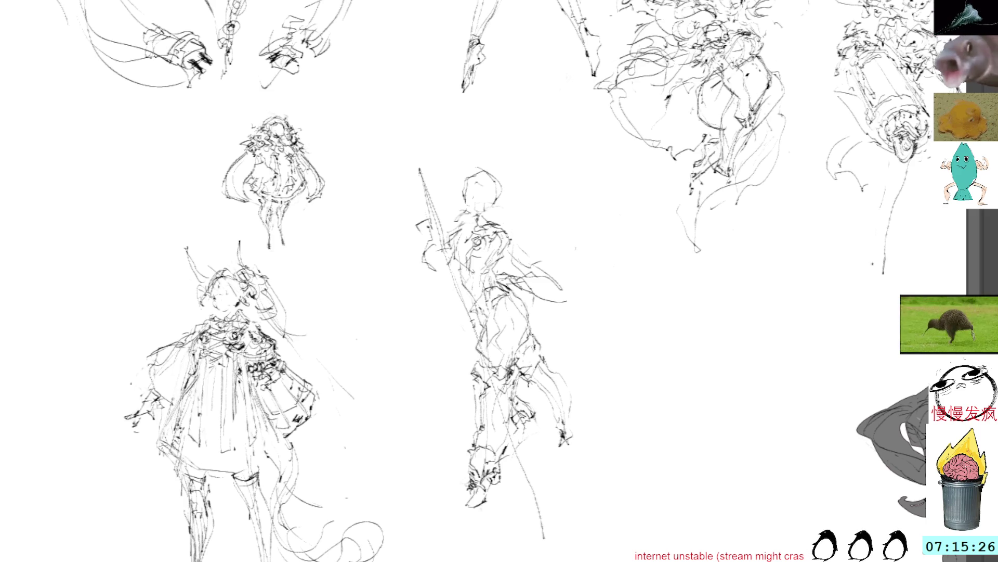
pyautogui.moveTo(456, 178)
pyautogui.mouseDown()
pyautogui.moveTo(470, 183)
pyautogui.moveTo(460, 199)
pyautogui.moveTo(488, 187)
pyautogui.moveTo(513, 210)
pyautogui.mouseUp()
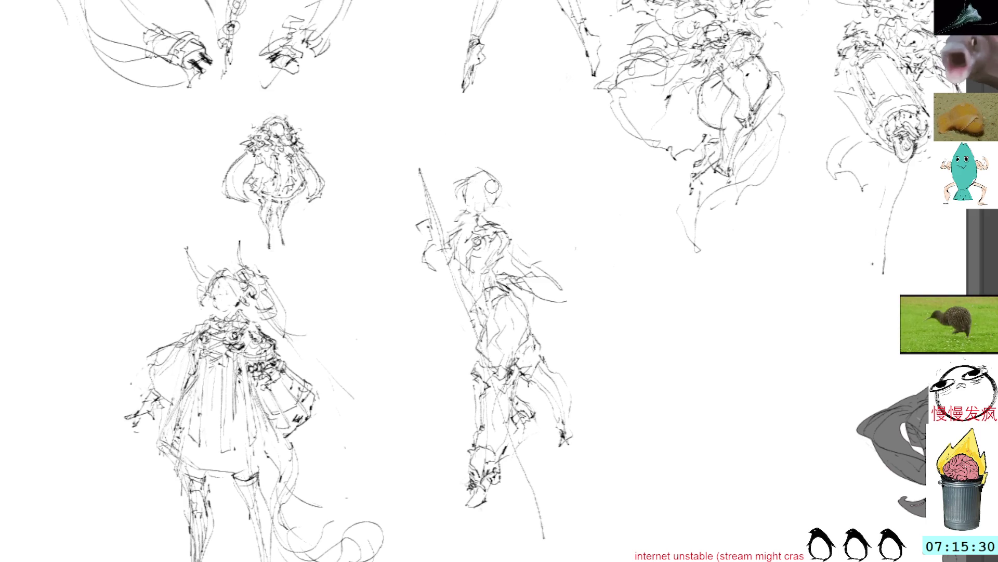
pyautogui.moveTo(498, 260); pyautogui.dragTo(468, 324)
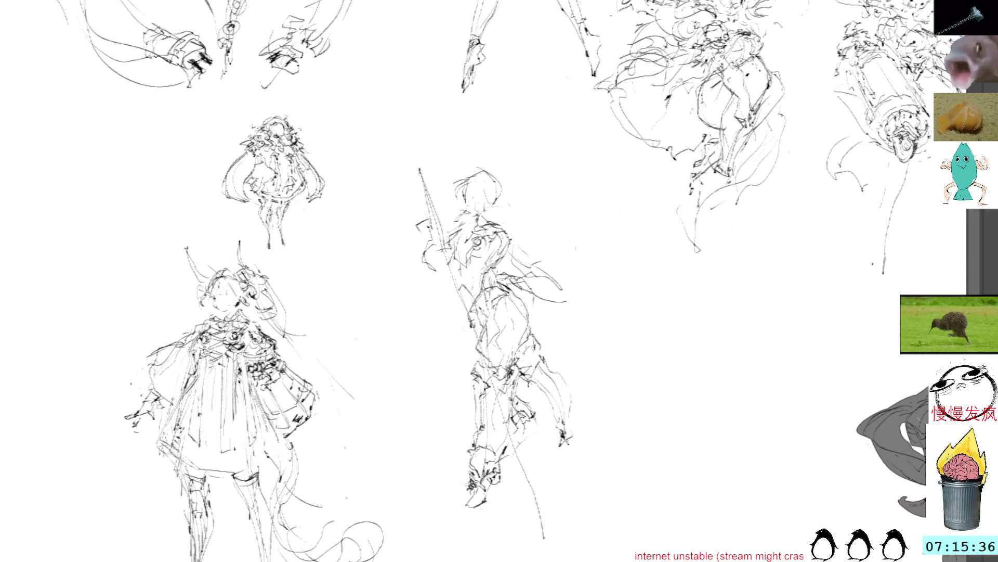
pyautogui.moveTo(483, 306); pyautogui.dragTo(471, 340)
pyautogui.moveTo(468, 278); pyautogui.dragTo(466, 324)
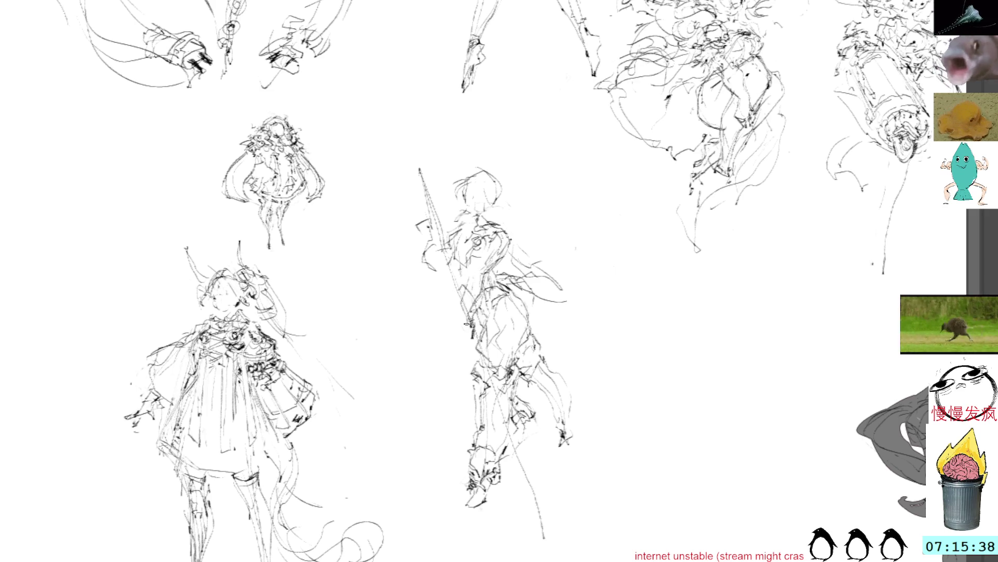
# Step: Refine the torso with darker pencil strokes running down its length
pyautogui.moveTo(493, 242); pyautogui.dragTo(468, 348)
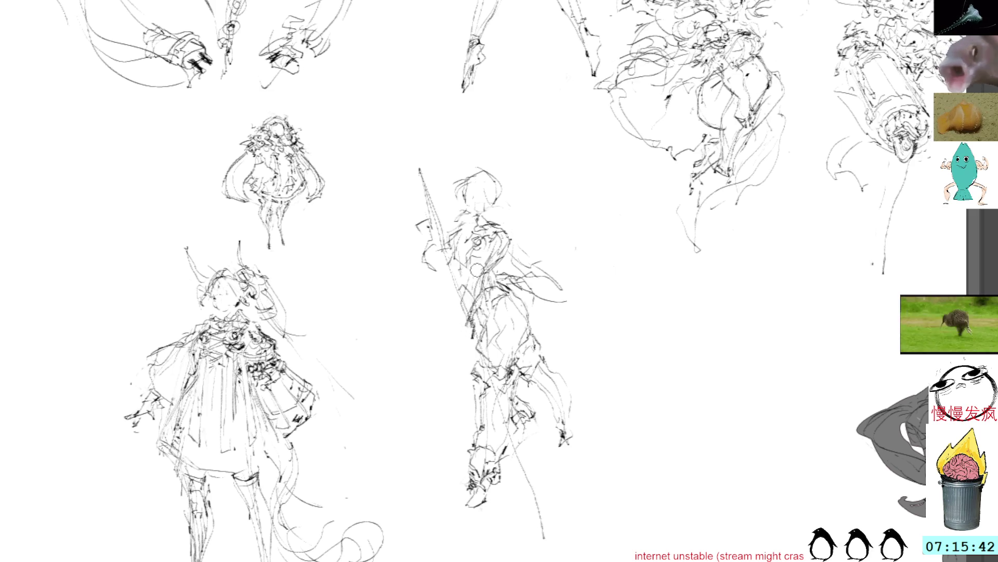
pyautogui.moveTo(481, 251); pyautogui.dragTo(461, 309)
pyautogui.moveTo(478, 275); pyautogui.dragTo(465, 298)
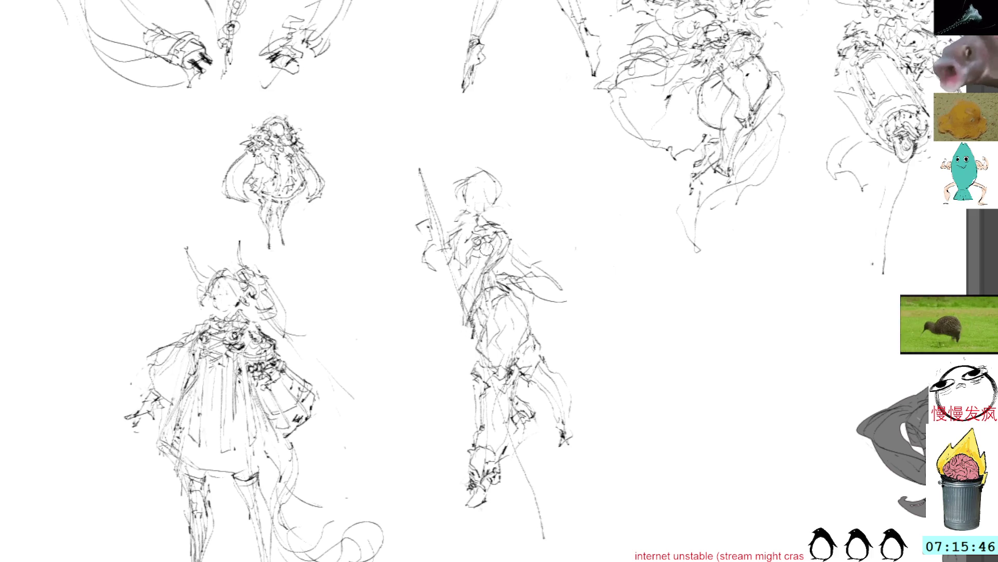
pyautogui.moveTo(479, 264); pyautogui.dragTo(461, 330)
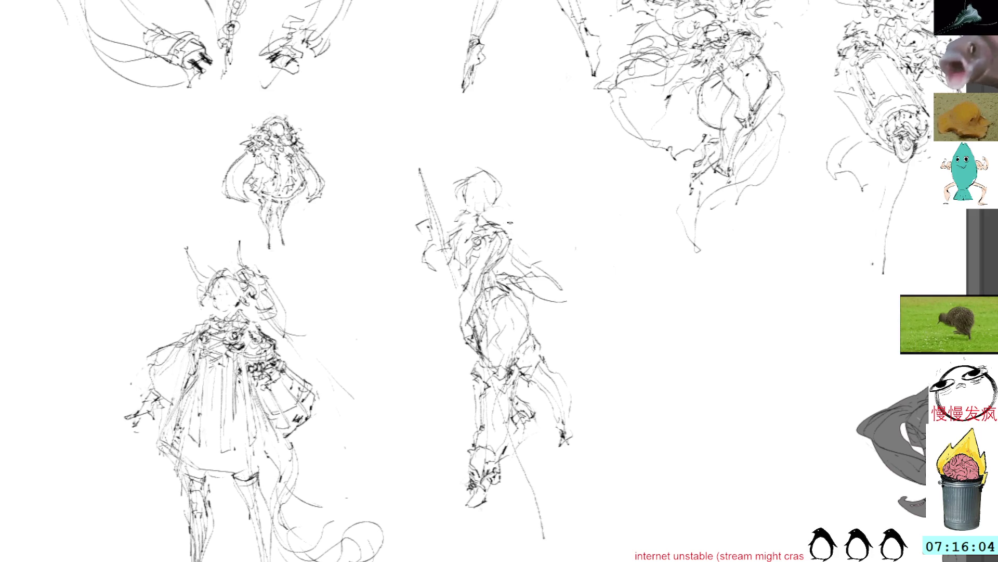
pyautogui.moveTo(532, 200); pyautogui.dragTo(502, 204)
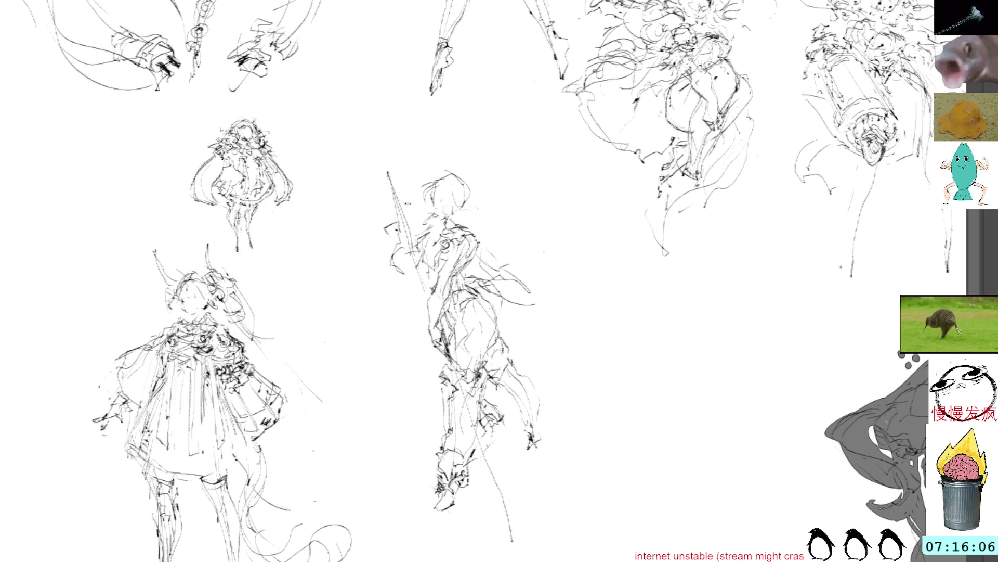
# Step: Rework the raised arm and re-ink the staff with a hooked tip
pyautogui.moveTo(418, 275)
pyautogui.mouseDown()
pyautogui.moveTo(399, 255)
pyautogui.moveTo(390, 209)
pyautogui.moveTo(383, 222)
pyautogui.moveTo(396, 209)
pyautogui.moveTo(410, 244)
pyautogui.moveTo(389, 271)
pyautogui.moveTo(413, 276)
pyautogui.moveTo(409, 254)
pyautogui.moveTo(415, 275)
pyautogui.mouseUp()
pyautogui.moveTo(429, 228)
pyautogui.mouseDown()
pyautogui.moveTo(444, 239)
pyautogui.moveTo(428, 250)
pyautogui.mouseUp()
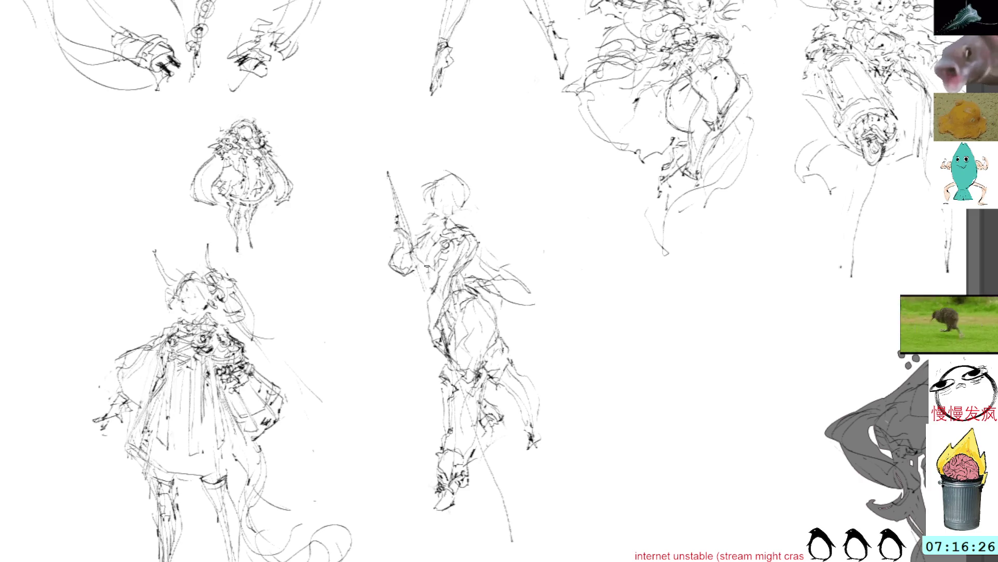
pyautogui.moveTo(386, 163)
pyautogui.mouseDown()
pyautogui.moveTo(407, 210)
pyautogui.moveTo(399, 179)
pyautogui.mouseUp()
# Step: Add and darken hair strokes atop and beside the figure's head
pyautogui.moveTo(474, 205)
pyautogui.mouseDown()
pyautogui.moveTo(457, 220)
pyautogui.moveTo(473, 219)
pyautogui.mouseUp()
pyautogui.moveTo(471, 183)
pyautogui.mouseDown()
pyautogui.moveTo(467, 205)
pyautogui.moveTo(482, 187)
pyautogui.moveTo(493, 197)
pyautogui.mouseUp()
pyautogui.moveTo(475, 189)
pyautogui.mouseDown()
pyautogui.moveTo(492, 202)
pyautogui.moveTo(504, 262)
pyautogui.mouseUp()
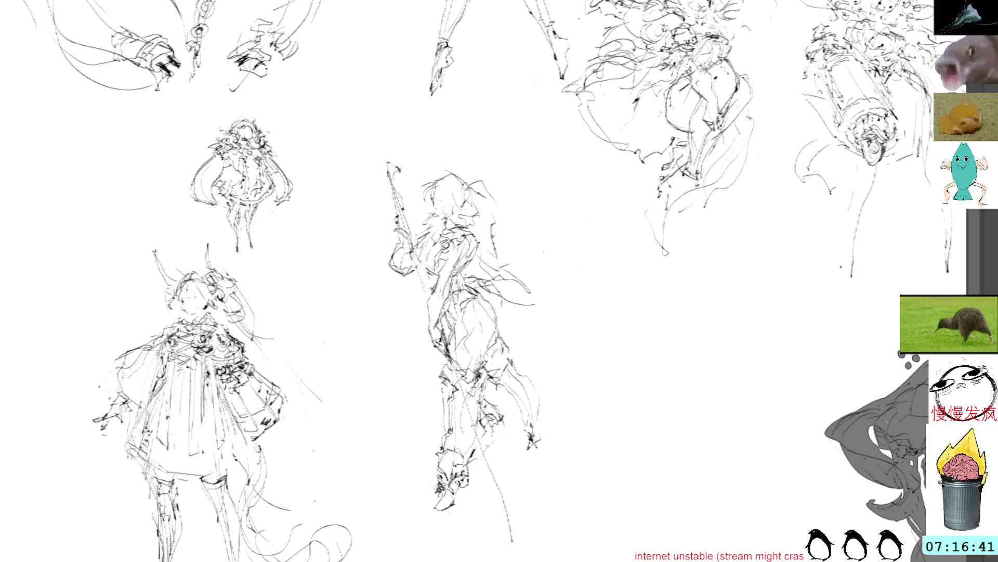
# Step: Sketch short hair strokes across the top and side of the staff figure's head
pyautogui.moveTo(511, 221); pyautogui.dragTo(513, 236)
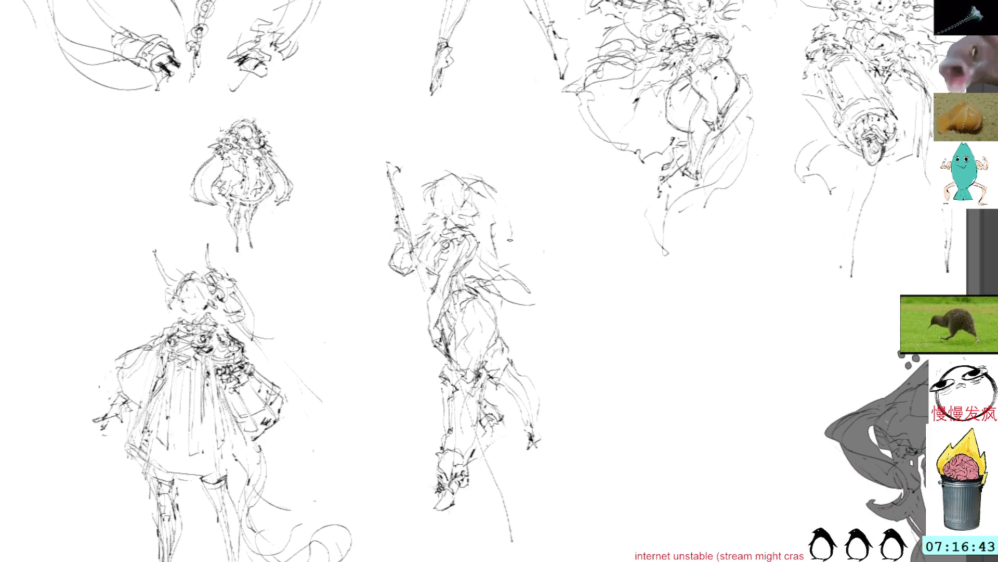
pyautogui.moveTo(458, 178)
pyautogui.mouseDown()
pyautogui.moveTo(459, 165)
pyautogui.moveTo(504, 199)
pyautogui.mouseUp()
pyautogui.moveTo(457, 172); pyautogui.dragTo(473, 183)
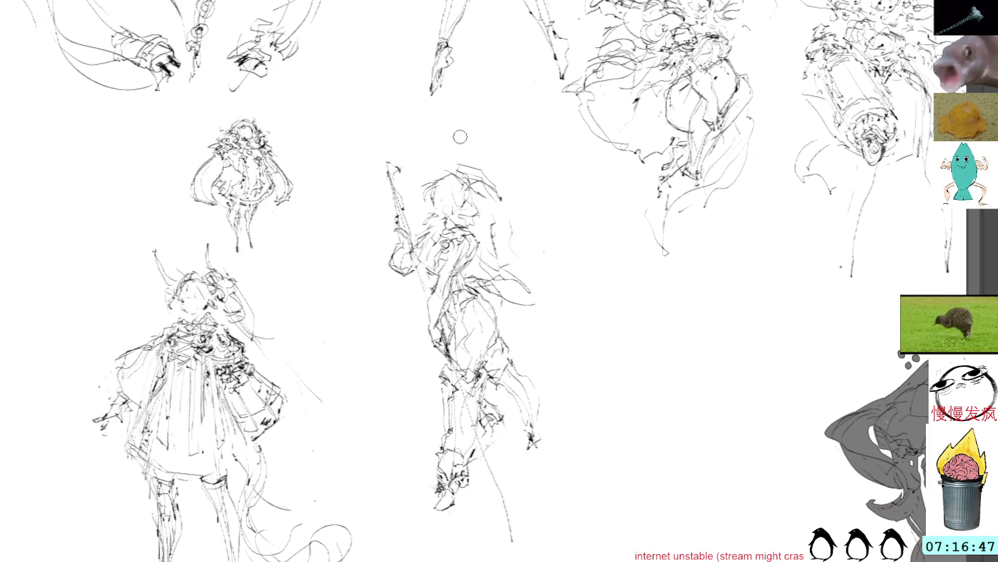
pyautogui.moveTo(466, 161); pyautogui.dragTo(448, 165)
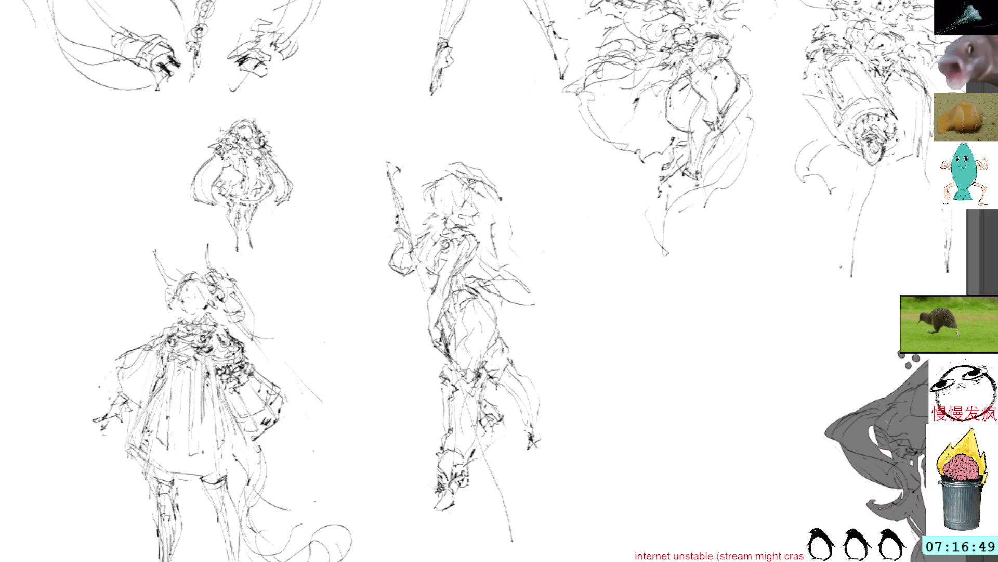
# Step: Extend long curling hair strands out to the right and remove a stray stroke
pyautogui.moveTo(471, 171)
pyautogui.mouseDown()
pyautogui.moveTo(521, 189)
pyautogui.moveTo(544, 220)
pyautogui.mouseUp()
pyautogui.moveTo(507, 188); pyautogui.dragTo(586, 248)
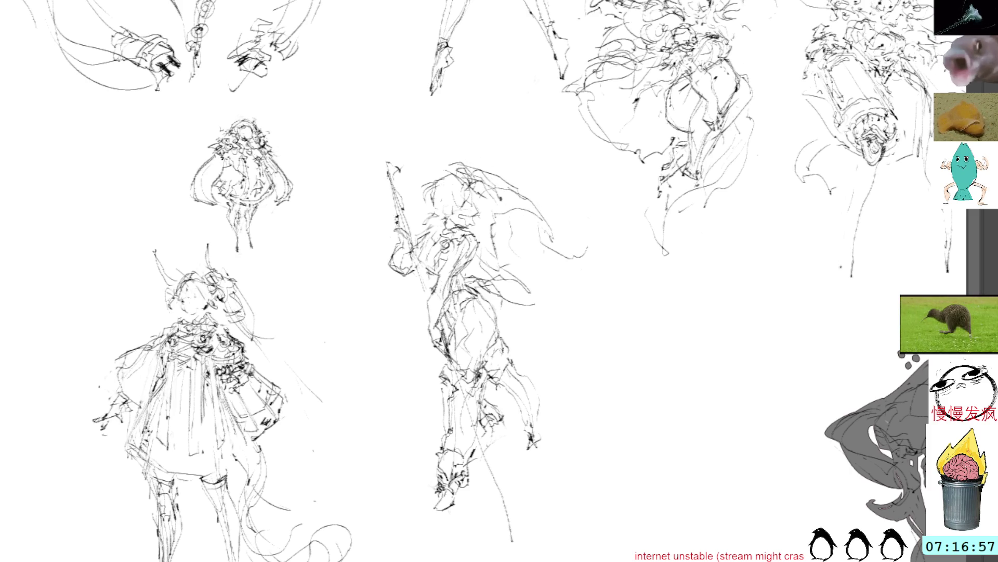
pyautogui.moveTo(494, 217)
pyautogui.mouseDown()
pyautogui.moveTo(497, 257)
pyautogui.moveTo(490, 220)
pyautogui.mouseUp()
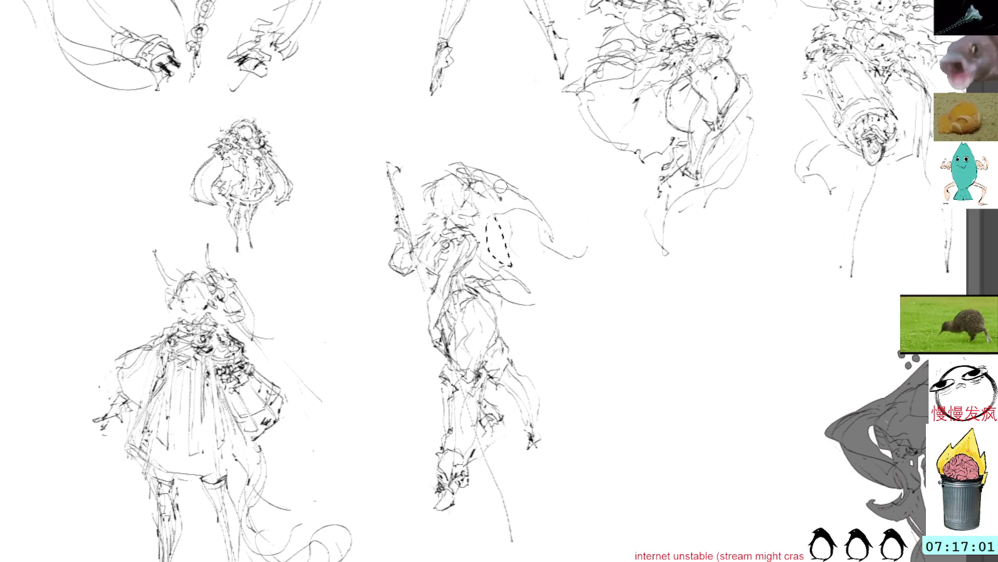
pyautogui.press('Delete')
# Step: Redraw the hair near the head and sweep long hair and cape strands out to the right
pyautogui.moveTo(473, 190)
pyautogui.mouseDown()
pyautogui.moveTo(503, 183)
pyautogui.moveTo(542, 218)
pyautogui.mouseUp()
pyautogui.moveTo(484, 194)
pyautogui.mouseDown()
pyautogui.moveTo(509, 221)
pyautogui.moveTo(515, 266)
pyautogui.moveTo(558, 291)
pyautogui.moveTo(609, 218)
pyautogui.mouseUp()
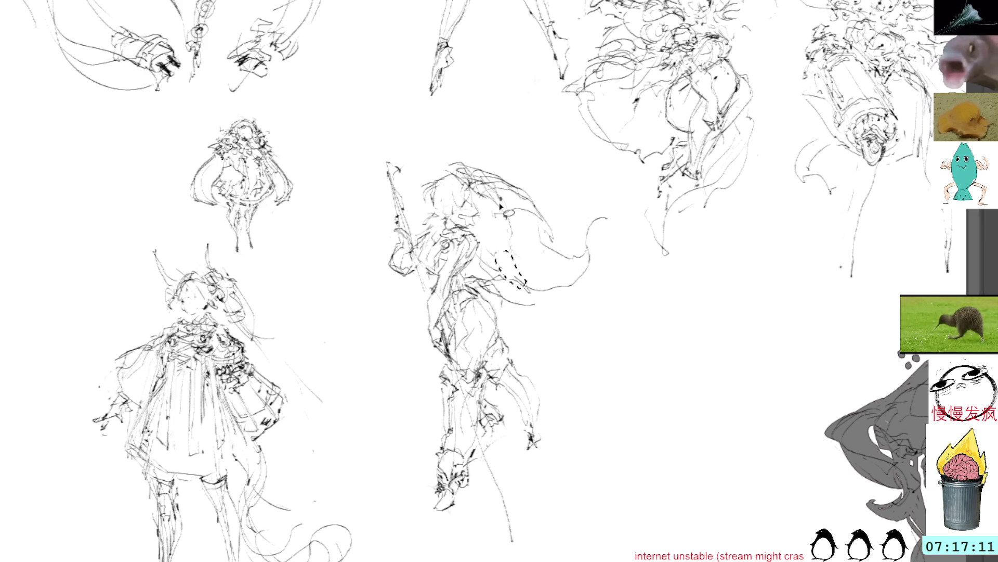
pyautogui.moveTo(479, 203)
pyautogui.mouseDown()
pyautogui.moveTo(518, 204)
pyautogui.moveTo(550, 232)
pyautogui.moveTo(546, 300)
pyautogui.moveTo(625, 241)
pyautogui.moveTo(607, 231)
pyautogui.moveTo(627, 225)
pyautogui.moveTo(647, 259)
pyautogui.moveTo(594, 277)
pyautogui.moveTo(586, 303)
pyautogui.moveTo(571, 308)
pyautogui.mouseUp()
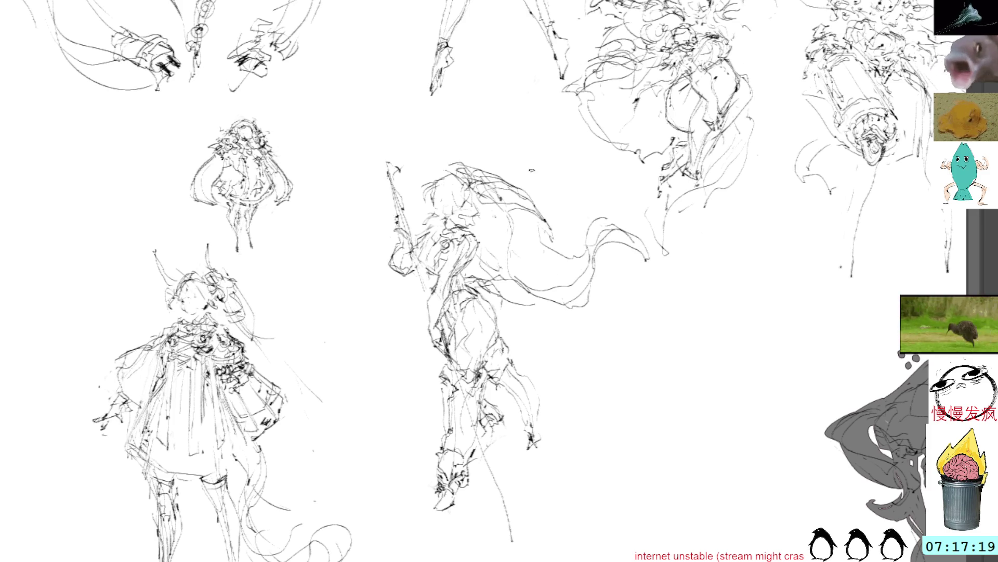
pyautogui.moveTo(498, 238)
pyautogui.mouseDown()
pyautogui.moveTo(560, 251)
pyautogui.moveTo(540, 260)
pyautogui.moveTo(582, 274)
pyautogui.moveTo(598, 252)
pyautogui.mouseUp()
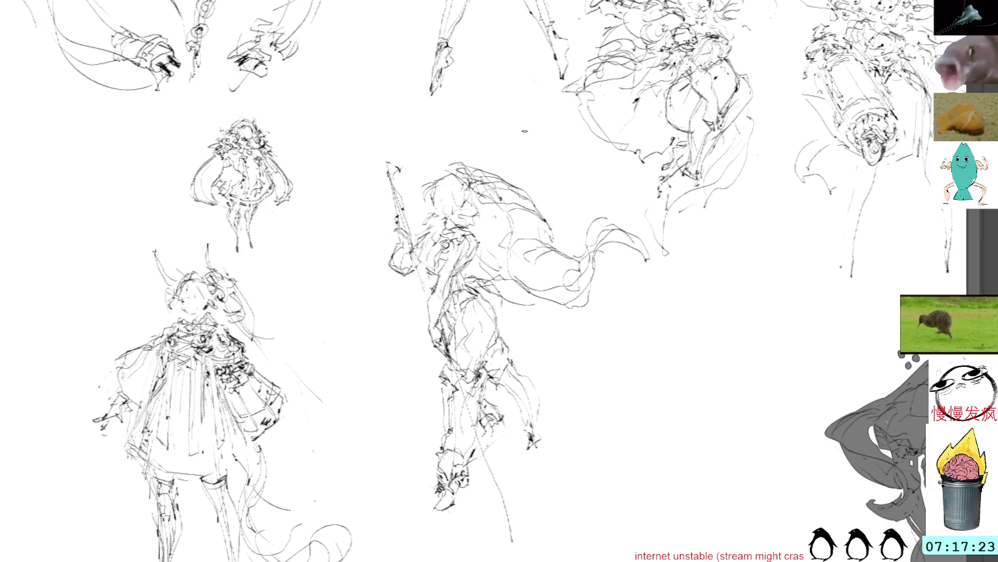
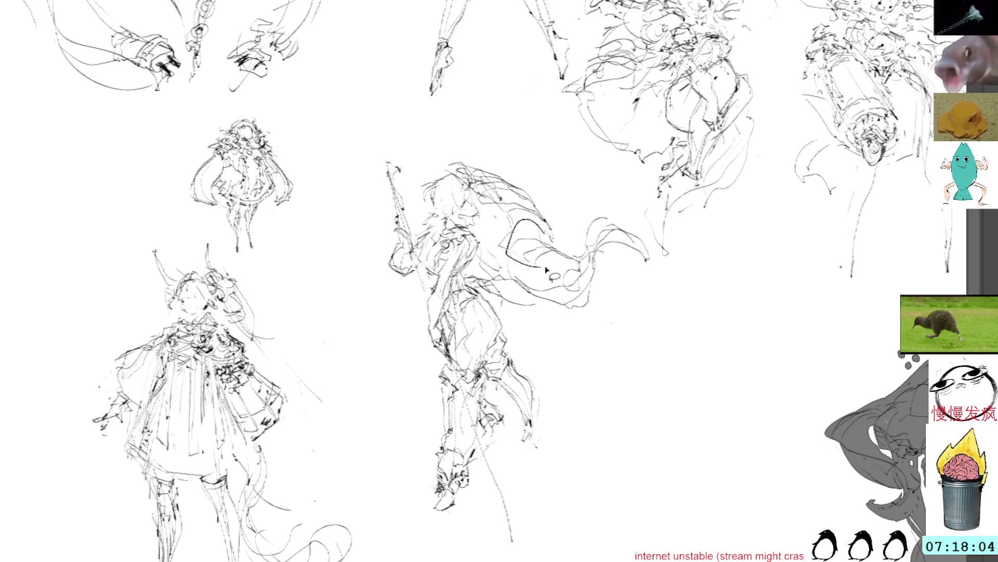
# Step: Add pencil marks to the cape top and darken the staff's lower end, then encircle the staff figure
pyautogui.moveTo(549, 238); pyautogui.dragTo(521, 219)
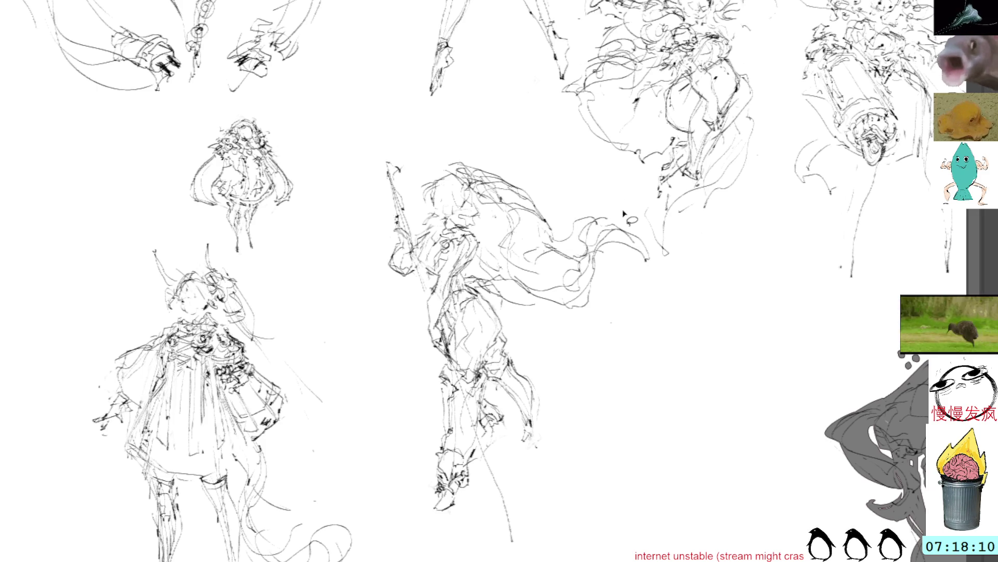
pyautogui.moveTo(591, 212); pyautogui.dragTo(602, 228)
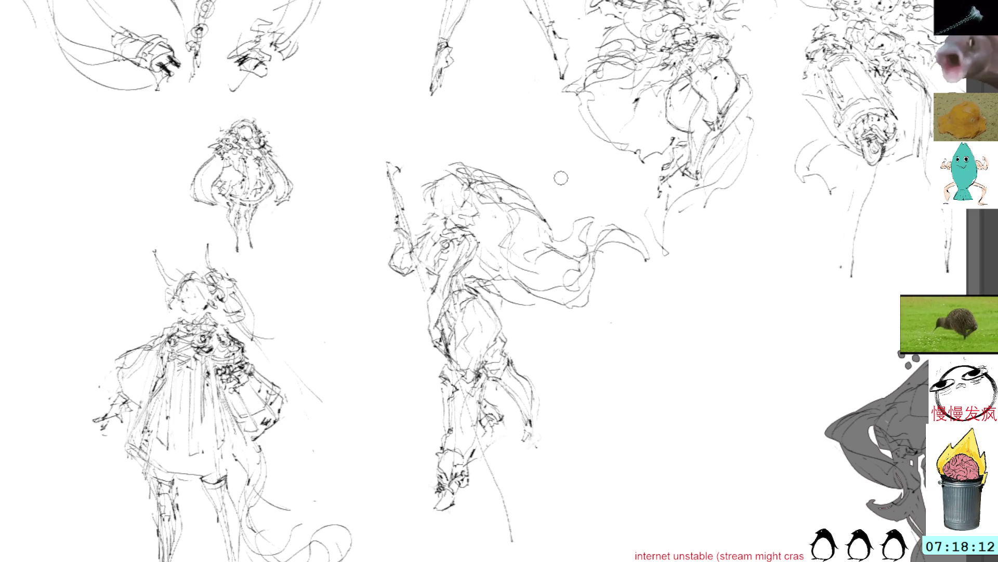
pyautogui.moveTo(487, 471); pyautogui.dragTo(509, 534)
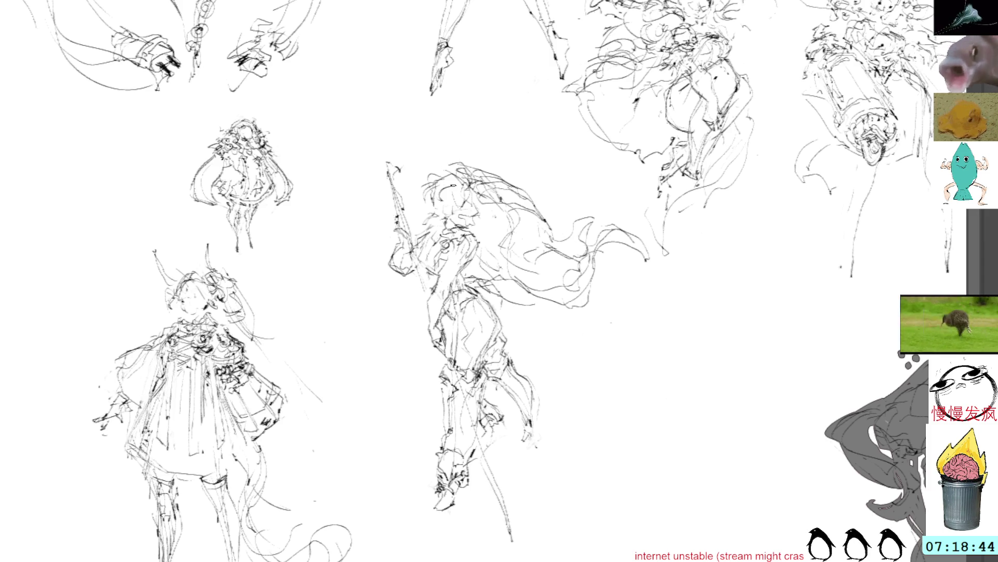
pyautogui.moveTo(466, 138)
pyautogui.mouseDown()
pyautogui.moveTo(691, 332)
pyautogui.moveTo(472, 142)
pyautogui.mouseUp()
# Step: Transform the selected staff figure down to the page's lower right, commit, and pan back to the centre
pyautogui.hotkey('ctrl', 't')
pyautogui.moveTo(557, 287); pyautogui.dragTo(691, 472)
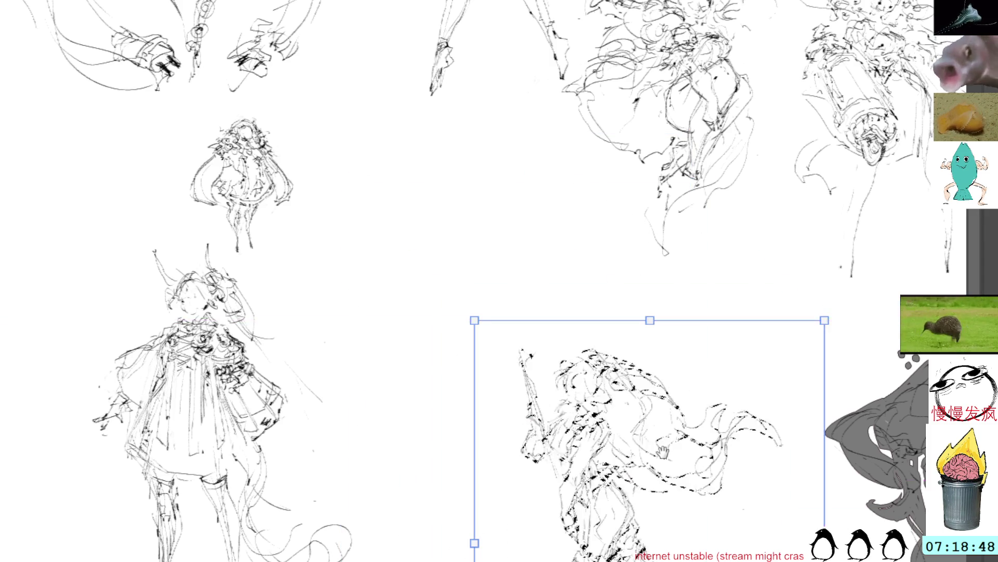
pyautogui.moveTo(479, 128); pyautogui.dragTo(537, 307)
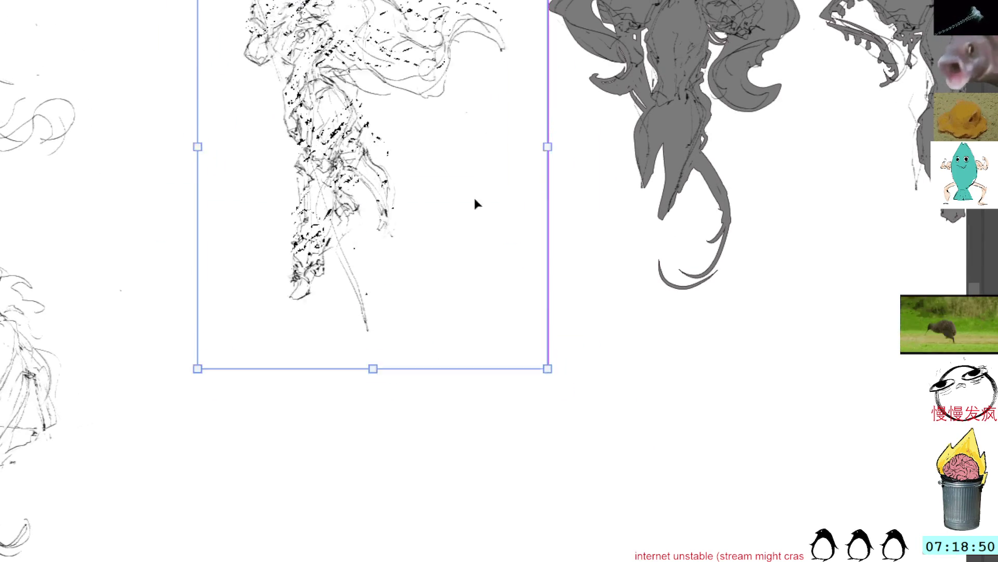
pyautogui.moveTo(452, 174); pyautogui.dragTo(861, 310)
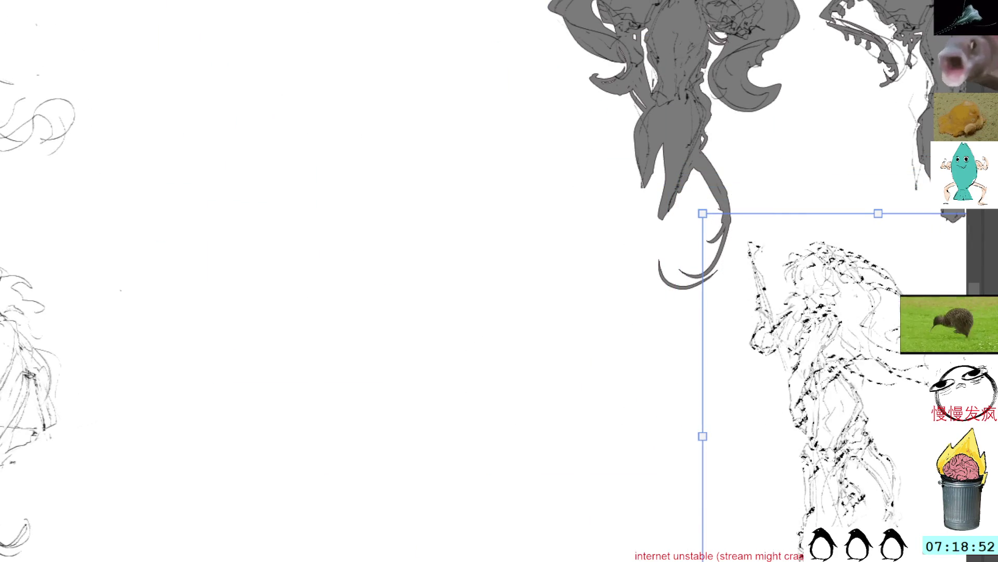
pyautogui.press('Return')
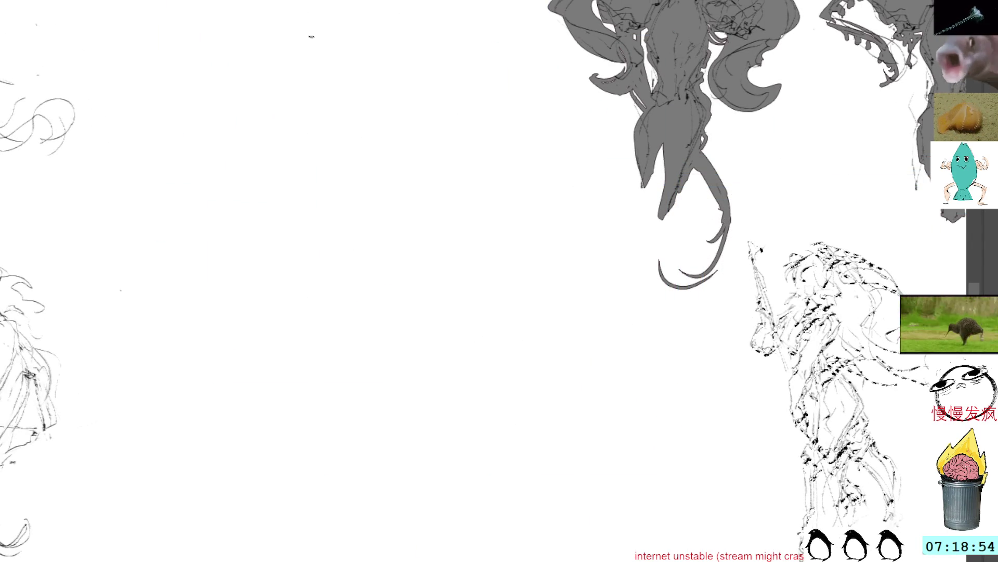
pyautogui.moveTo(340, 73); pyautogui.dragTo(439, 223)
pyautogui.scroll(3, 455, 160)
pyautogui.scroll(2, 455, 161)
pyautogui.moveTo(545, 212); pyautogui.dragTo(502, 91)
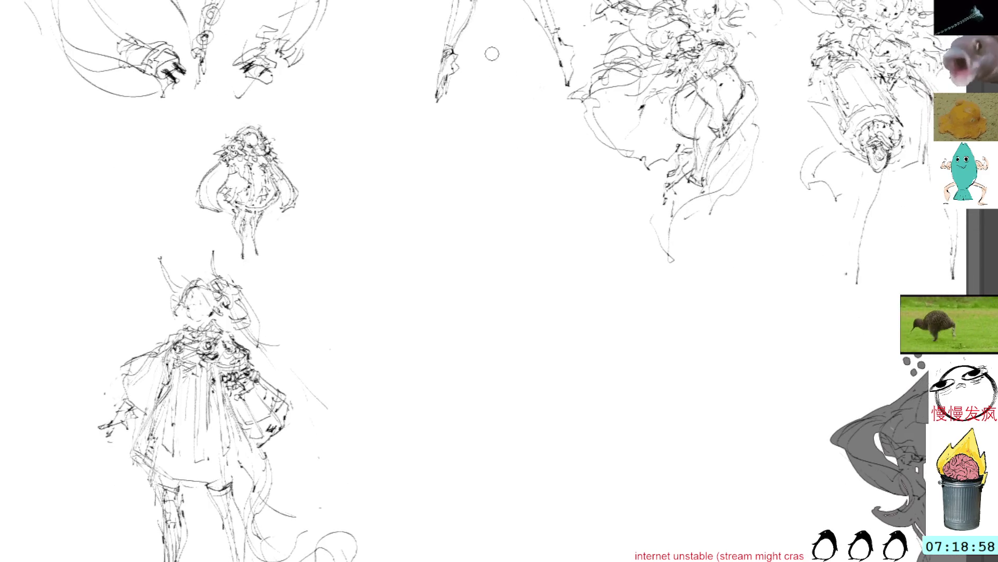
# Step: Sketch a small new head outline with an inner diagonal in the empty centre space
pyautogui.moveTo(437, 210)
pyautogui.mouseDown()
pyautogui.moveTo(457, 194)
pyautogui.moveTo(429, 212)
pyautogui.moveTo(460, 192)
pyautogui.moveTo(457, 223)
pyautogui.moveTo(468, 231)
pyautogui.moveTo(458, 224)
pyautogui.moveTo(451, 247)
pyautogui.moveTo(435, 249)
pyautogui.mouseUp()
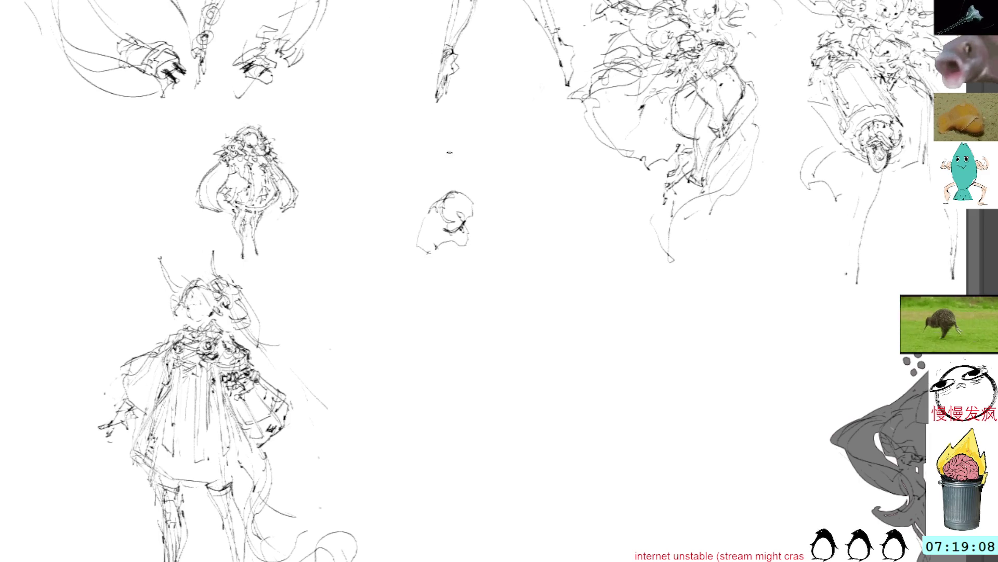
pyautogui.moveTo(456, 218)
pyautogui.mouseDown()
pyautogui.moveTo(466, 232)
pyautogui.moveTo(449, 232)
pyautogui.mouseUp()
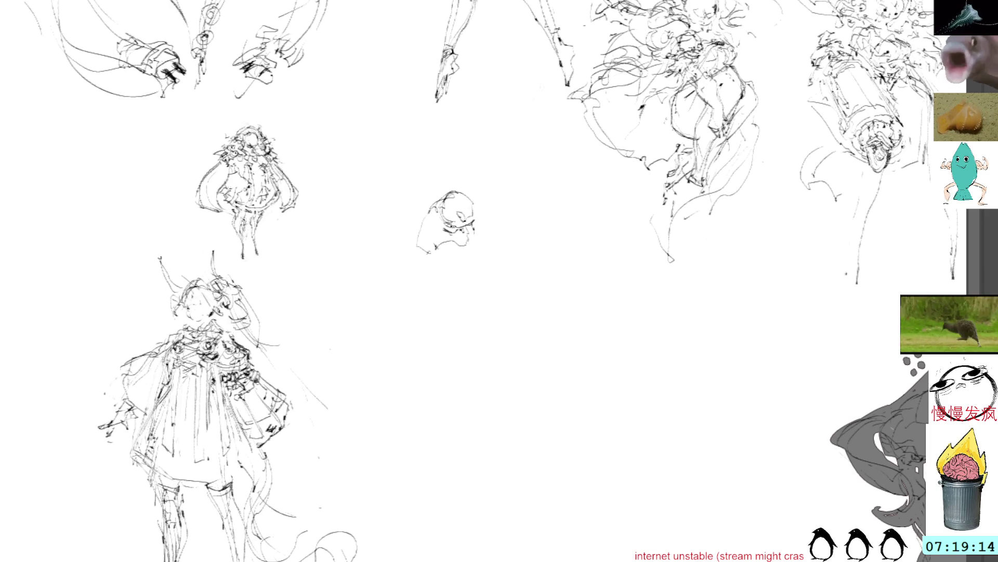
pyautogui.moveTo(484, 246); pyautogui.dragTo(443, 280)
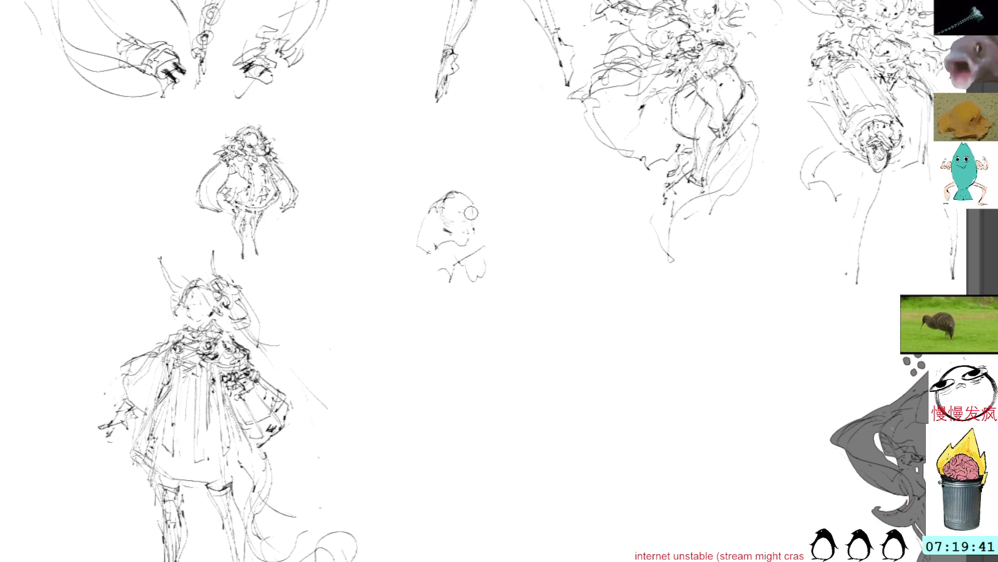
pyautogui.moveTo(469, 193)
pyautogui.mouseDown()
pyautogui.moveTo(481, 204)
pyautogui.moveTo(478, 227)
pyautogui.mouseUp()
pyautogui.moveTo(471, 221)
pyautogui.mouseDown()
pyautogui.moveTo(479, 228)
pyautogui.moveTo(450, 239)
pyautogui.moveTo(482, 243)
pyautogui.moveTo(496, 266)
pyautogui.moveTo(469, 310)
pyautogui.moveTo(456, 294)
pyautogui.moveTo(422, 324)
pyautogui.mouseUp()
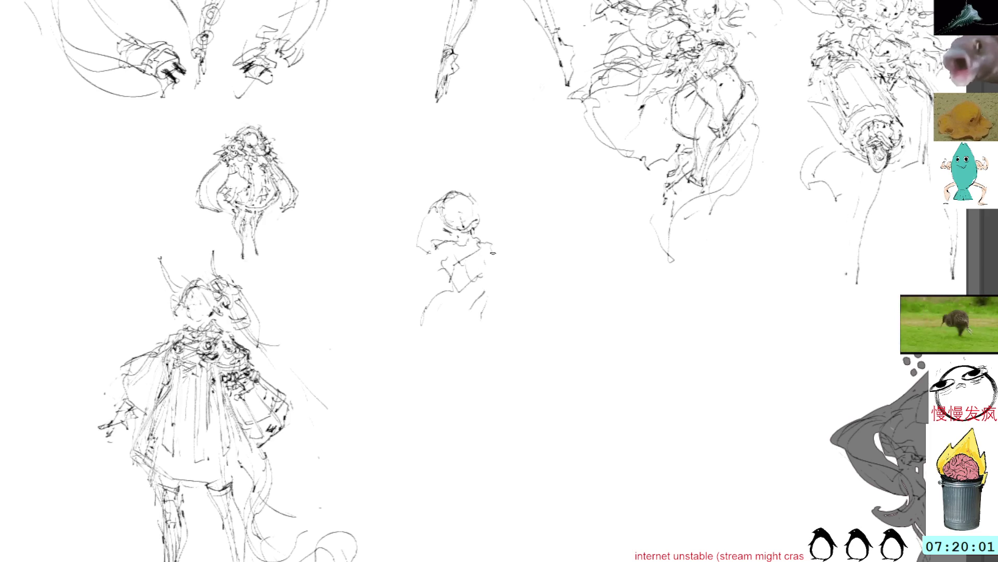
# Step: Draw the new figure's body contours, skirt edges and legs below the head
pyautogui.moveTo(477, 290)
pyautogui.mouseDown()
pyautogui.moveTo(475, 343)
pyautogui.moveTo(483, 350)
pyautogui.mouseUp()
pyautogui.moveTo(424, 328); pyautogui.dragTo(458, 424)
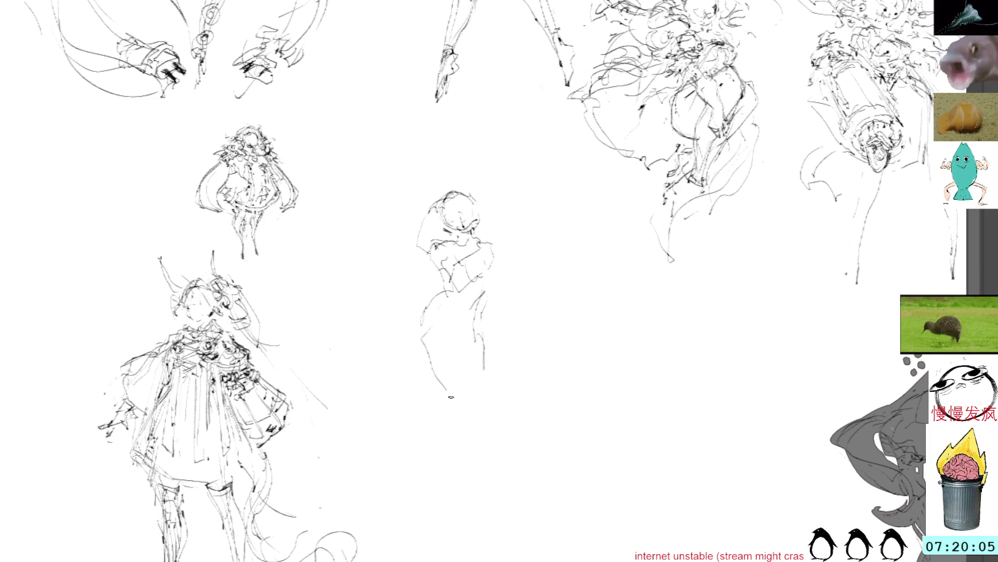
pyautogui.moveTo(481, 337); pyautogui.dragTo(485, 397)
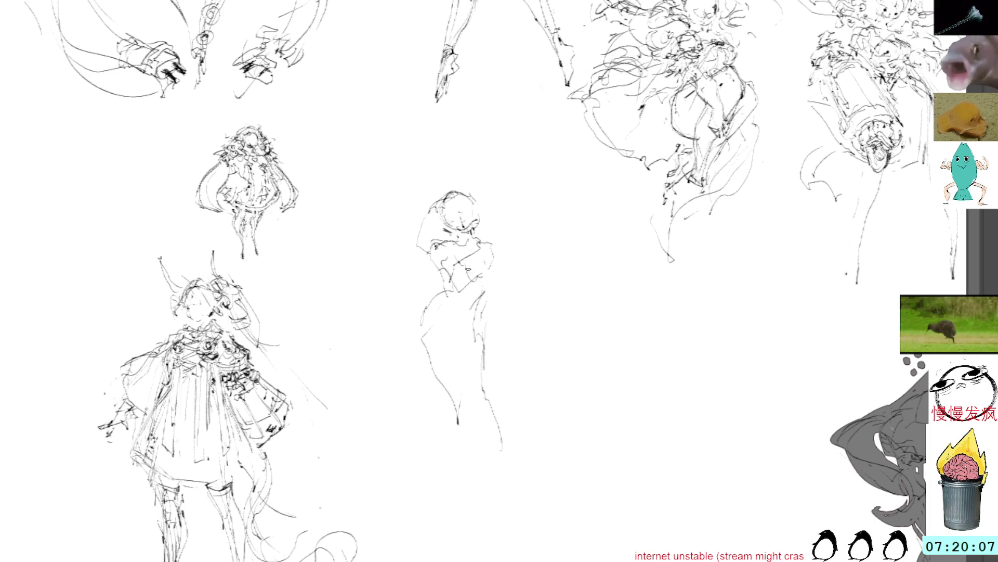
pyautogui.moveTo(486, 373)
pyautogui.mouseDown()
pyautogui.moveTo(514, 430)
pyautogui.moveTo(520, 493)
pyautogui.moveTo(498, 493)
pyautogui.moveTo(502, 515)
pyautogui.mouseUp()
pyautogui.moveTo(447, 400); pyautogui.dragTo(455, 472)
# Step: Rotate the new figure upright with a transform, undoing a stray curve and marking the shoulder
pyautogui.moveTo(465, 162)
pyautogui.mouseDown()
pyautogui.moveTo(499, 552)
pyautogui.moveTo(465, 162)
pyautogui.mouseUp()
pyautogui.hotkey('ctrl', 't')
pyautogui.moveTo(612, 172); pyautogui.dragTo(608, 168)
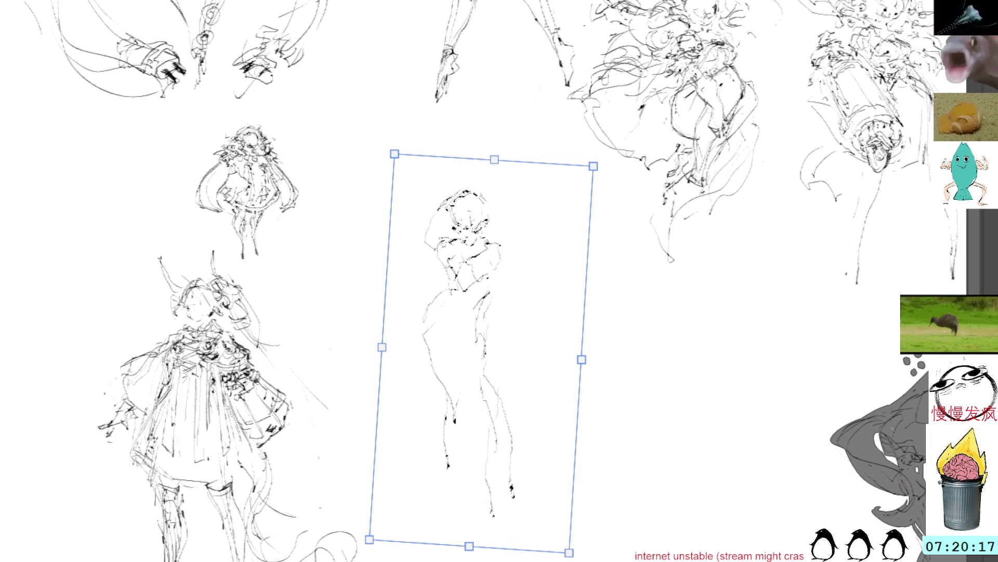
pyautogui.press('Return')
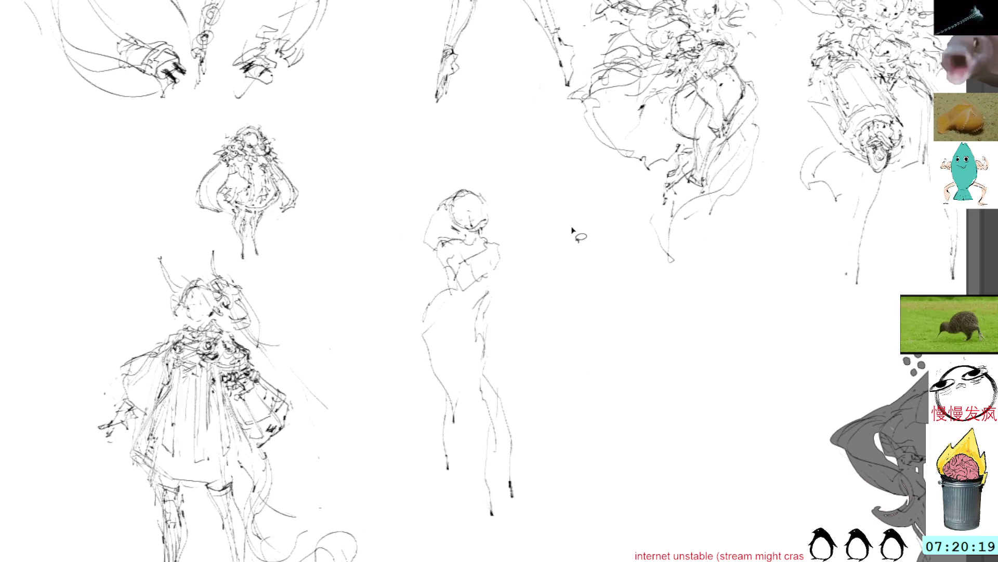
pyautogui.moveTo(454, 302); pyautogui.dragTo(404, 344)
pyautogui.hotkey('ctrl', 'z')
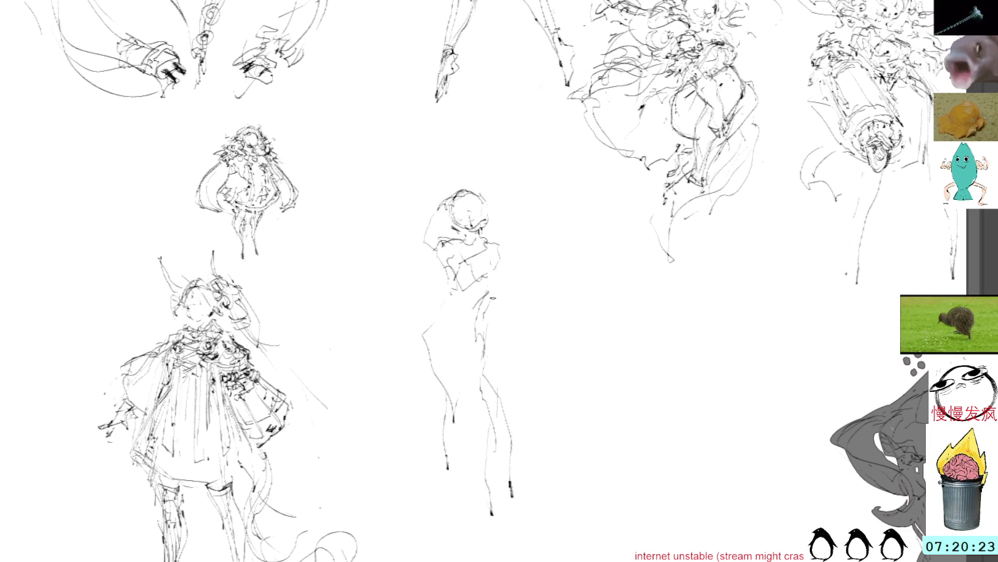
pyautogui.moveTo(489, 260); pyautogui.dragTo(495, 271)
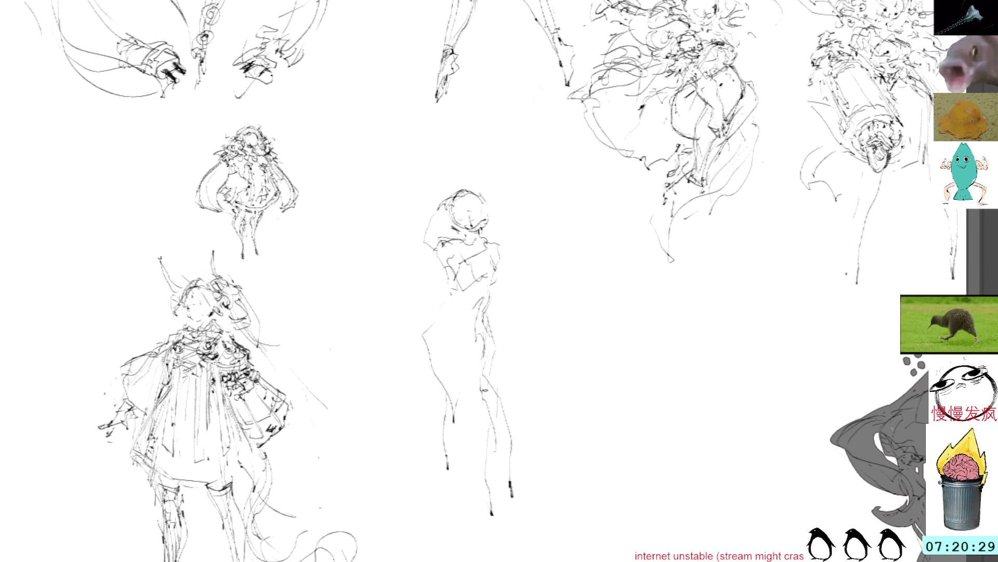
# Step: Erase the old leg strokes and redraw the figure's left leg, then drop the selection
pyautogui.moveTo(484, 399); pyautogui.dragTo(481, 532)
pyautogui.moveTo(503, 367)
pyautogui.mouseDown()
pyautogui.moveTo(491, 387)
pyautogui.moveTo(490, 517)
pyautogui.moveTo(548, 469)
pyautogui.mouseUp()
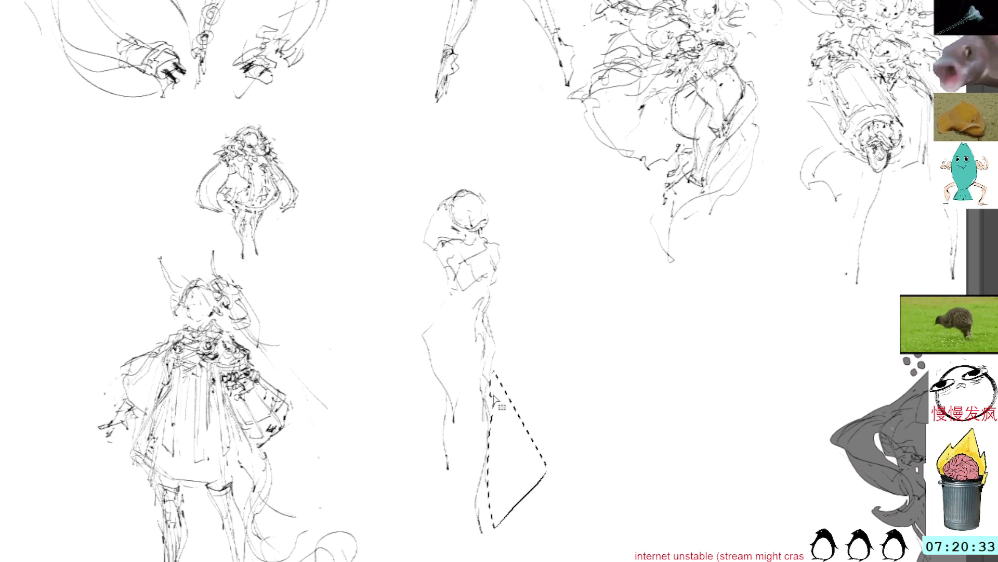
pyautogui.press('Delete')
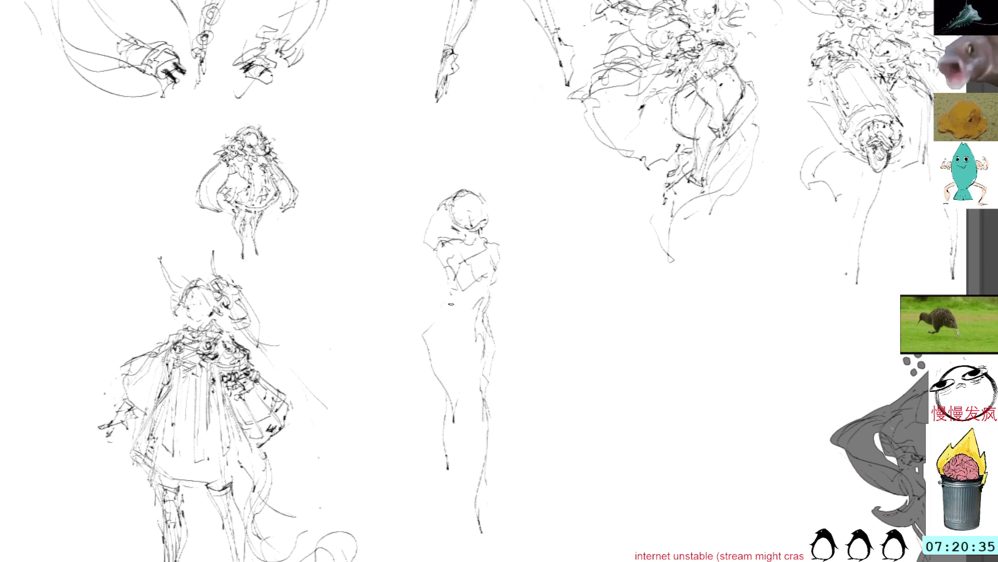
pyautogui.moveTo(431, 348)
pyautogui.mouseDown()
pyautogui.moveTo(464, 439)
pyautogui.moveTo(444, 490)
pyautogui.mouseUp()
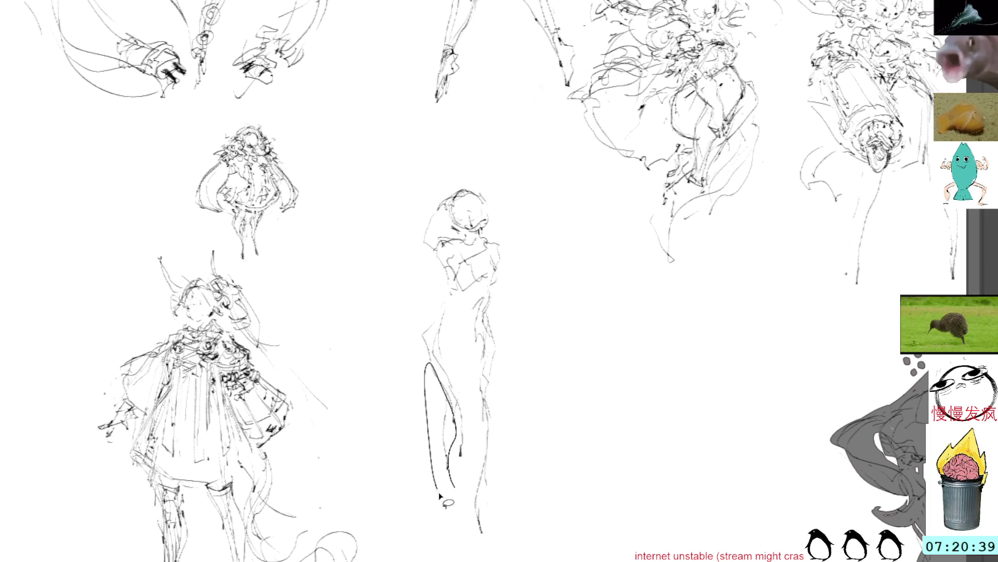
pyautogui.hotkey('ctrl', 'd')
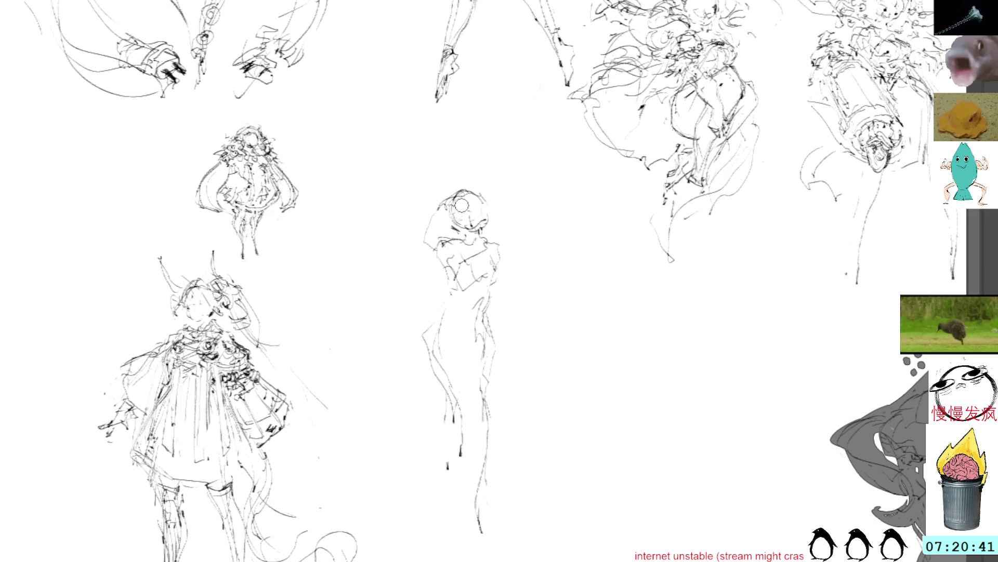
# Step: Try hair lines beside the head, undo them, and darken the head's right side
pyautogui.moveTo(451, 205); pyautogui.dragTo(421, 250)
pyautogui.moveTo(449, 197); pyautogui.dragTo(426, 251)
pyautogui.hotkey('ctrl', 'z')
pyautogui.hotkey('ctrl', 'z')
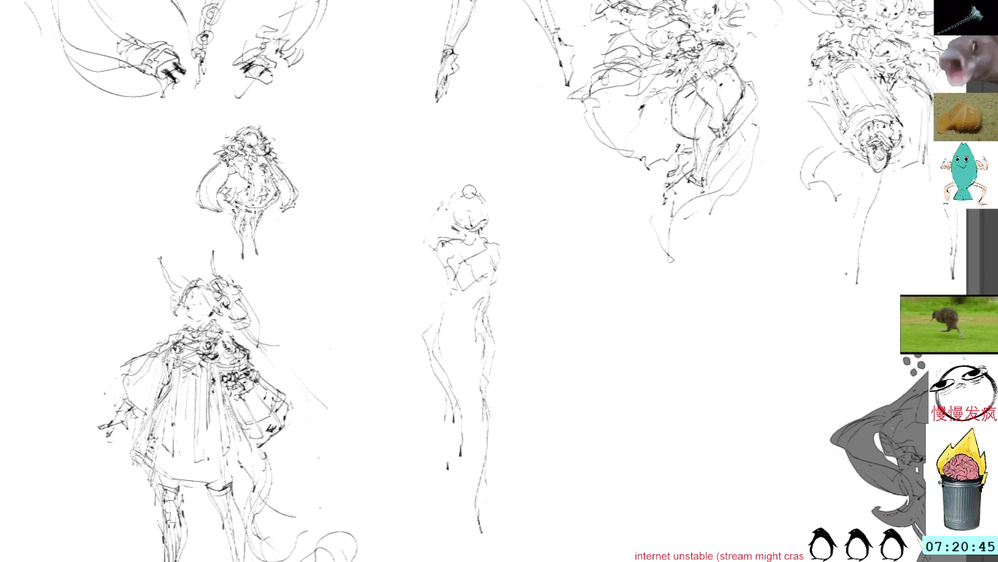
pyautogui.moveTo(487, 207)
pyautogui.mouseDown()
pyautogui.moveTo(488, 220)
pyautogui.moveTo(471, 223)
pyautogui.moveTo(484, 226)
pyautogui.mouseUp()
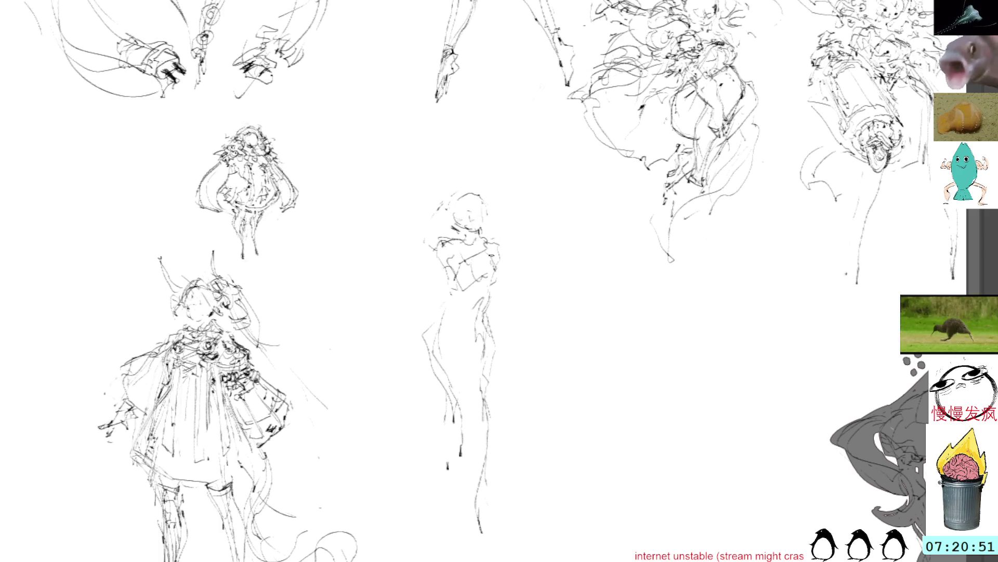
# Step: Squash and slant the whole middle figure with a transform, then add torso lines
pyautogui.moveTo(484, 165); pyautogui.dragTo(557, 168)
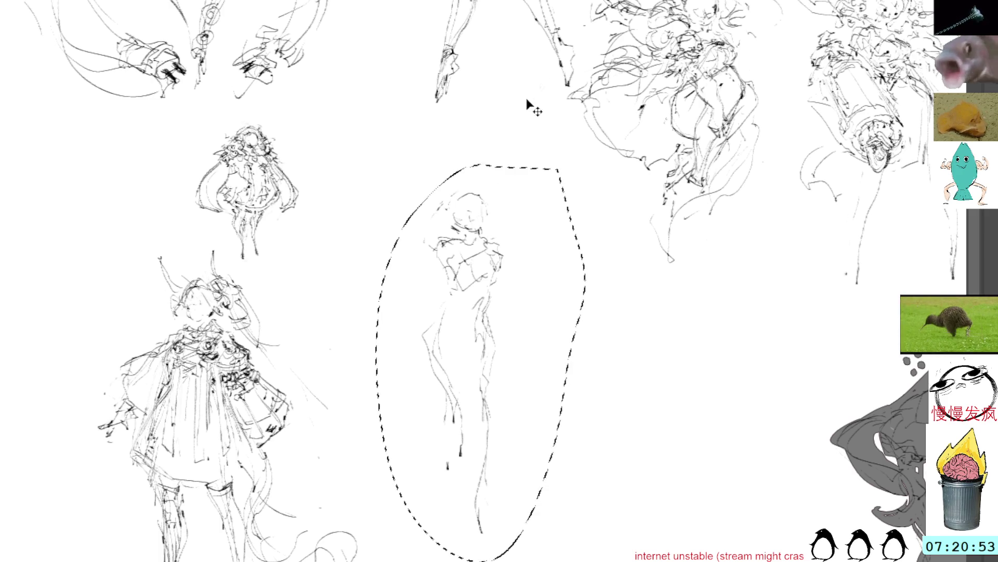
pyautogui.hotkey('ctrl', 't')
pyautogui.moveTo(479, 558); pyautogui.dragTo(462, 535)
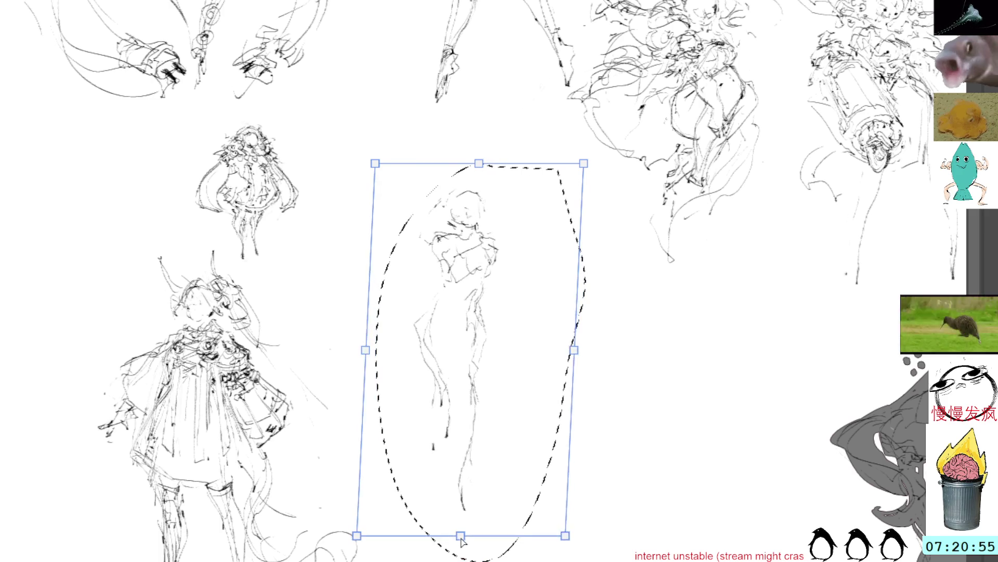
pyautogui.press('Return')
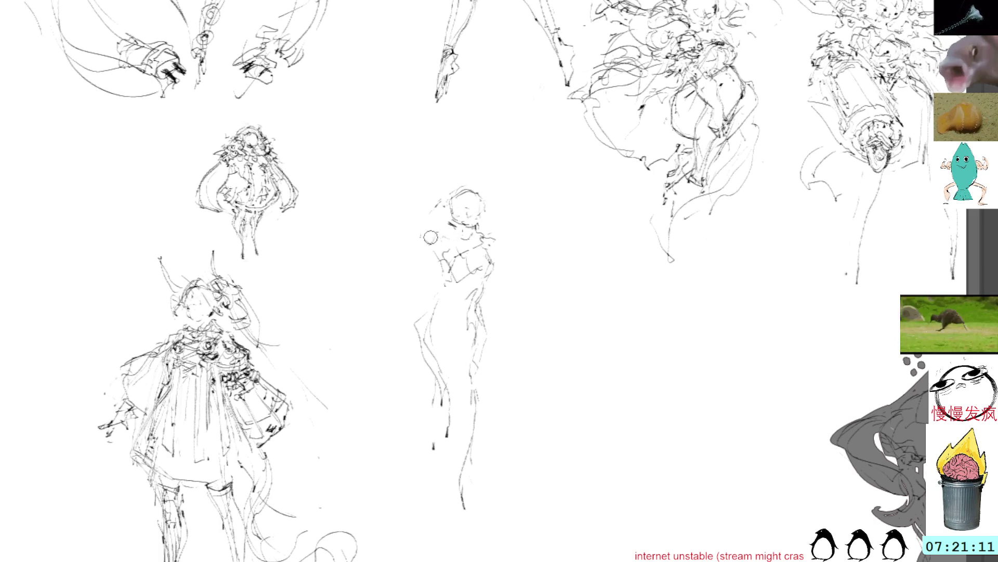
pyautogui.moveTo(457, 240)
pyautogui.mouseDown()
pyautogui.moveTo(437, 242)
pyautogui.moveTo(436, 264)
pyautogui.moveTo(386, 343)
pyautogui.moveTo(462, 392)
pyautogui.moveTo(527, 337)
pyautogui.mouseUp()
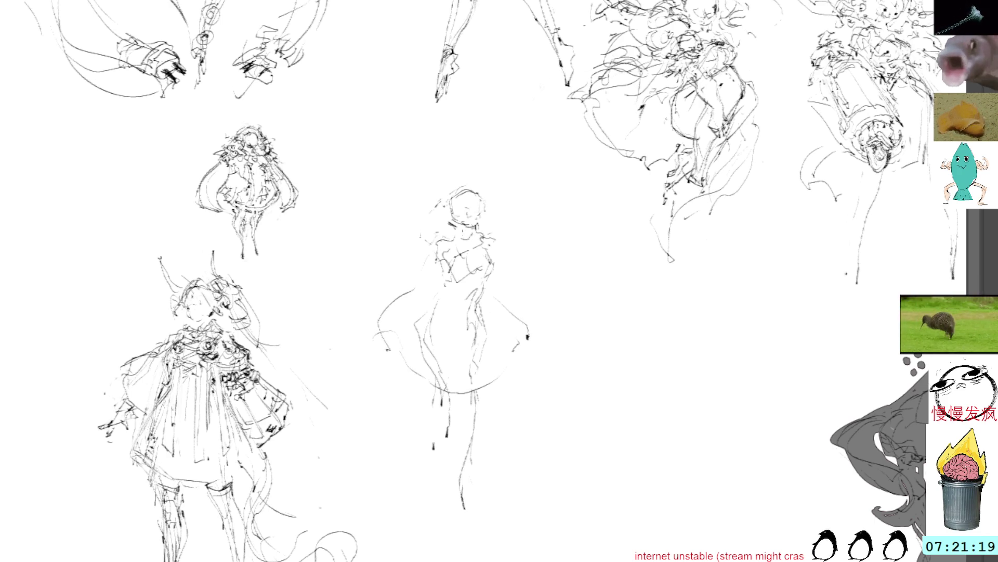
# Step: Add a short skirt stroke and lasso the figure's head and torso
pyautogui.click(417, 80)
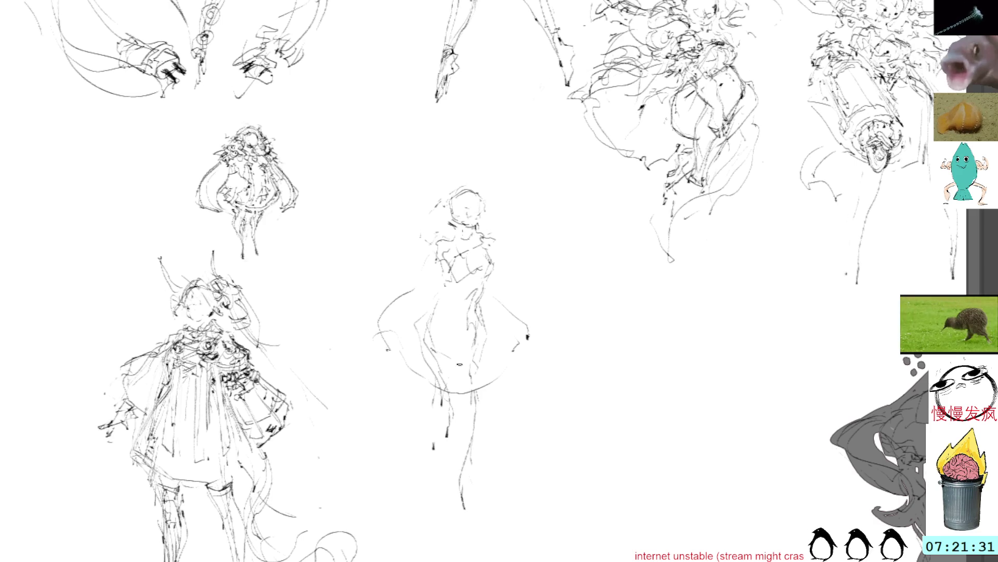
pyautogui.moveTo(484, 317)
pyautogui.mouseDown()
pyautogui.moveTo(491, 343)
pyautogui.moveTo(462, 334)
pyautogui.mouseUp()
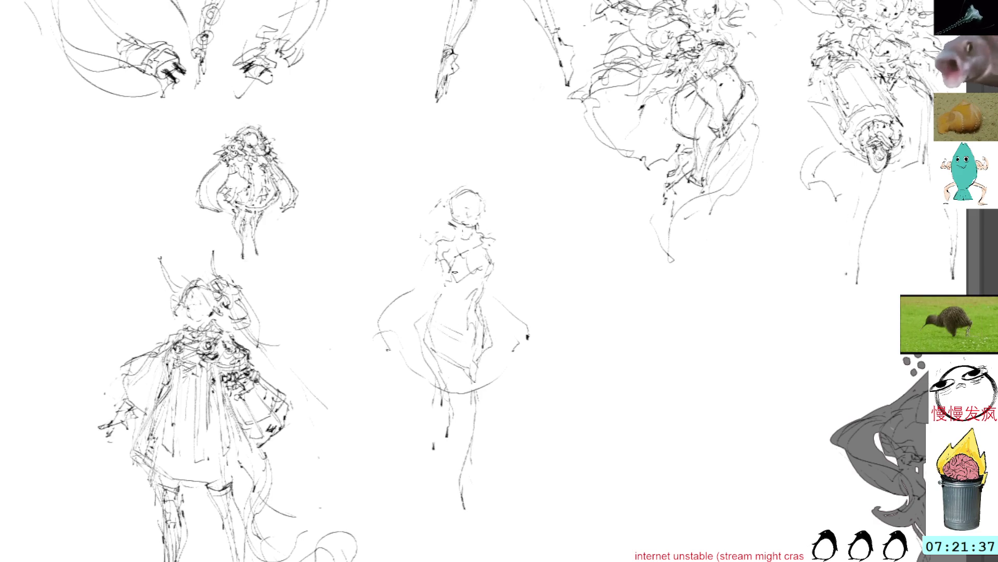
pyautogui.moveTo(482, 180)
pyautogui.mouseDown()
pyautogui.moveTo(520, 197)
pyautogui.moveTo(491, 160)
pyautogui.mouseUp()
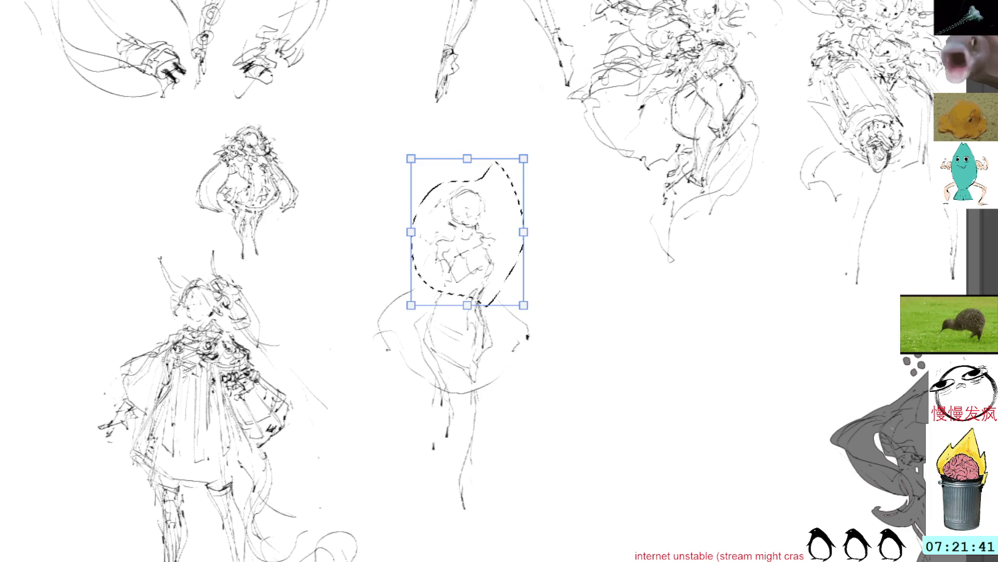
# Step: Nudge the selected head and torso left, erase them and clear the selection
pyautogui.moveTo(476, 247); pyautogui.dragTo(460, 245)
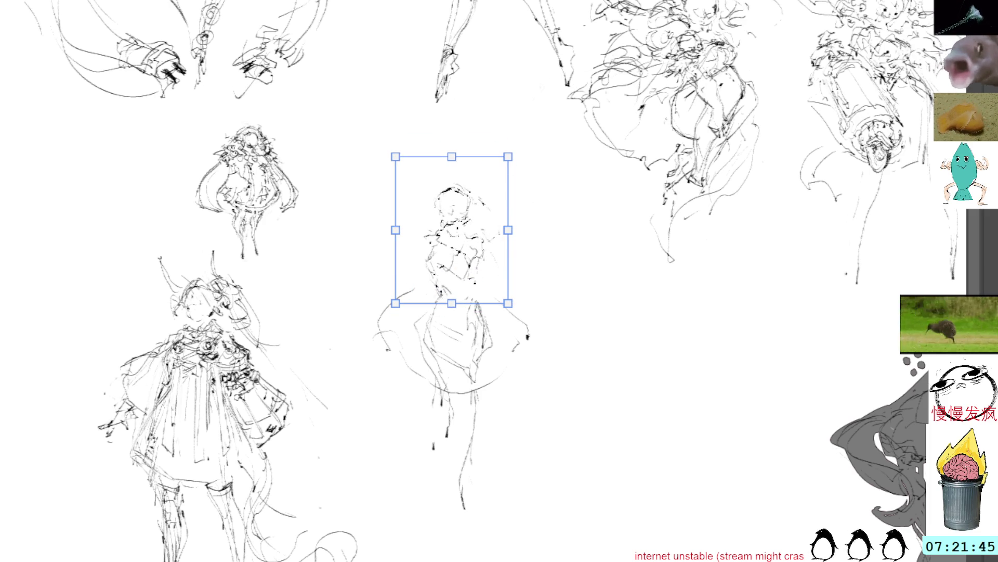
pyautogui.press('Return')
pyautogui.press('Delete')
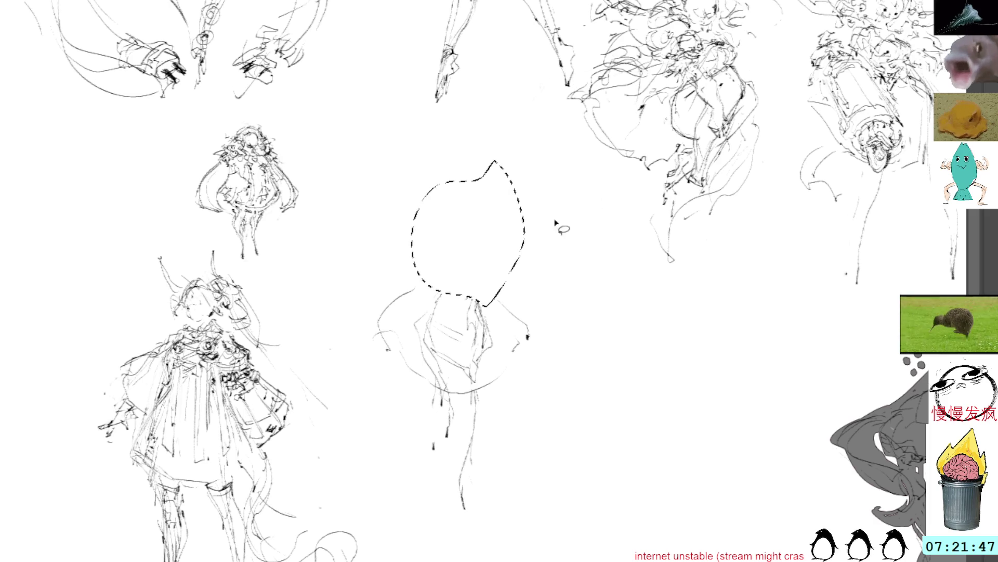
pyautogui.hotkey('ctrl', 'd')
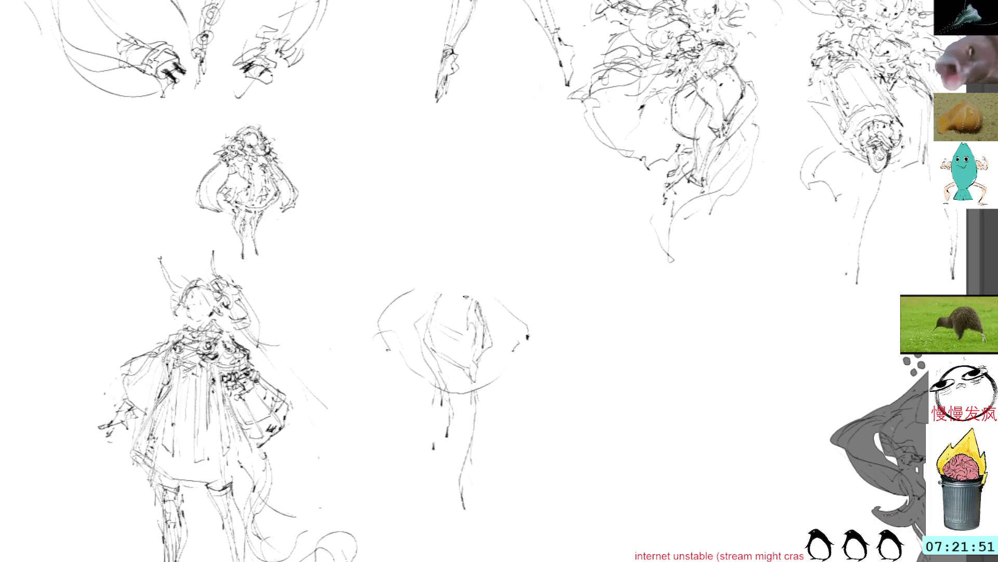
# Step: Sketch folds in the lower skirt and start new upper-body lines above it
pyautogui.moveTo(449, 365)
pyautogui.mouseDown()
pyautogui.moveTo(454, 406)
pyautogui.moveTo(482, 380)
pyautogui.moveTo(463, 405)
pyautogui.mouseUp()
pyautogui.moveTo(449, 372); pyautogui.dragTo(481, 412)
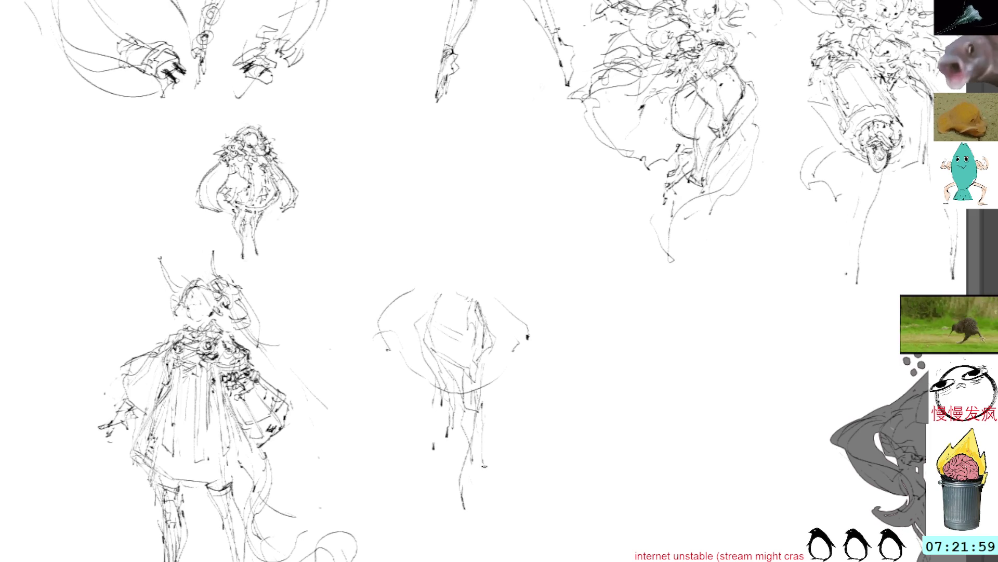
pyautogui.moveTo(472, 281)
pyautogui.mouseDown()
pyautogui.moveTo(482, 311)
pyautogui.moveTo(461, 254)
pyautogui.moveTo(482, 277)
pyautogui.mouseUp()
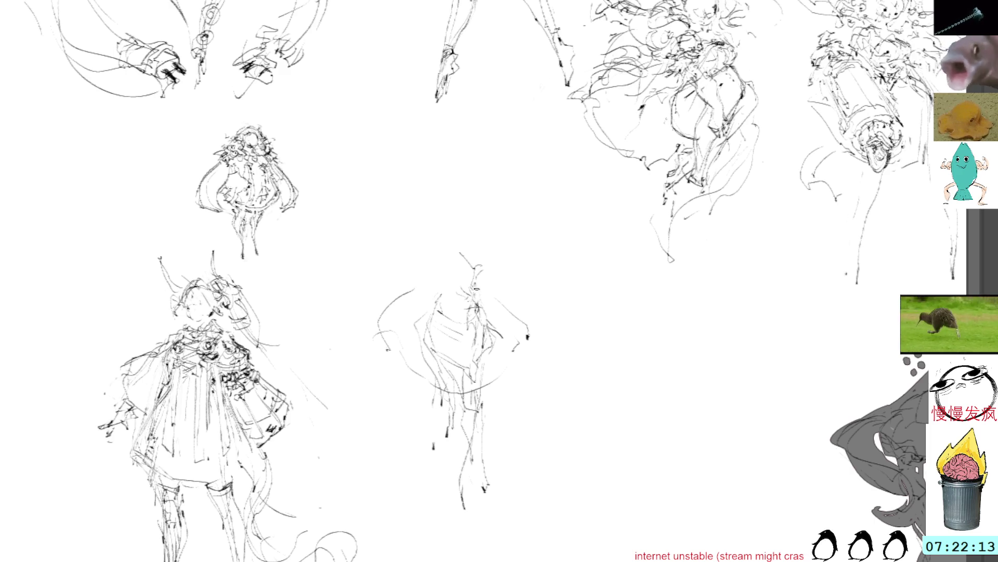
pyautogui.moveTo(478, 274); pyautogui.dragTo(493, 266)
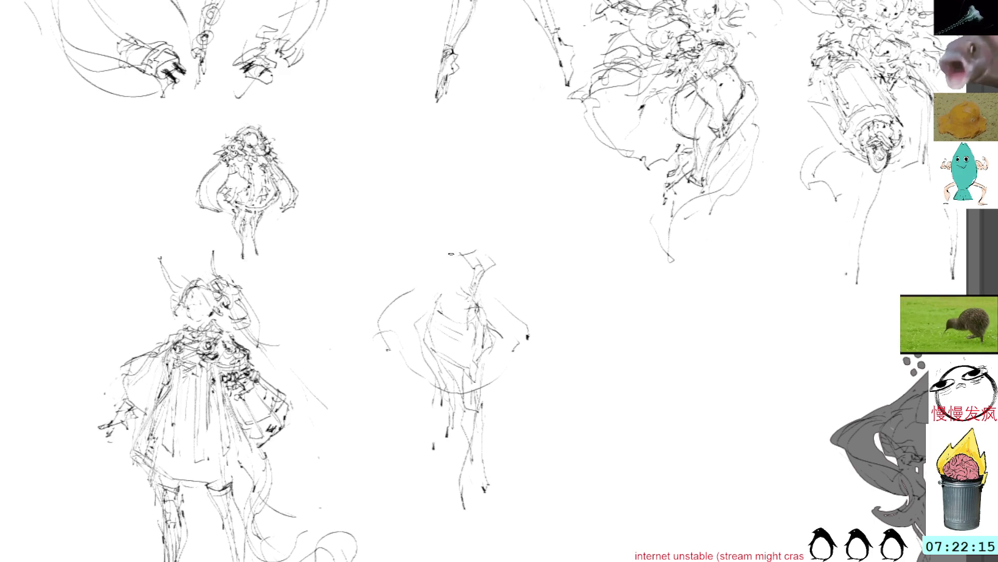